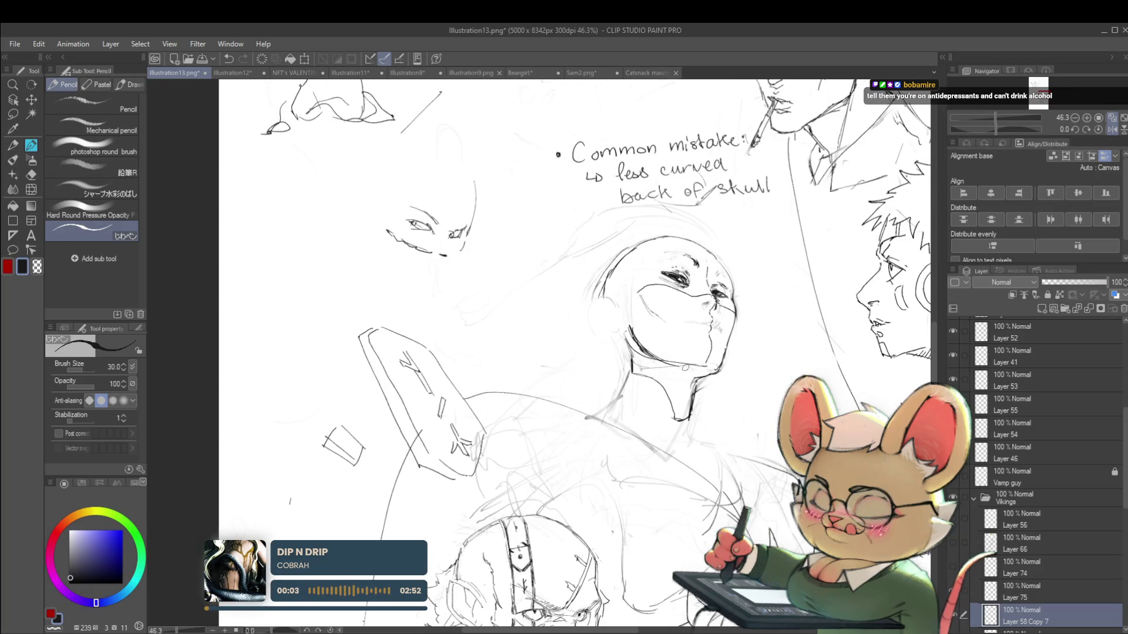
# Step: Zoom around the page and mirror the canvas horizontally to check proportions
pyautogui.scroll(-2, 701, 371)
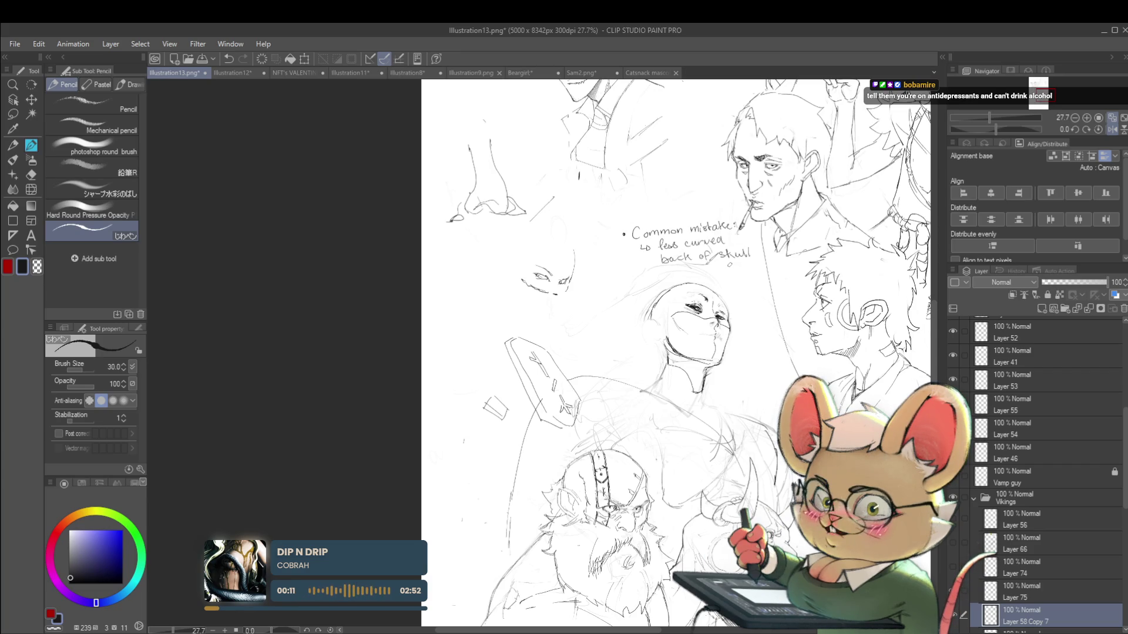
pyautogui.scroll(2, 413, 314)
pyautogui.scroll(2, 413, 314)
pyautogui.press('h')
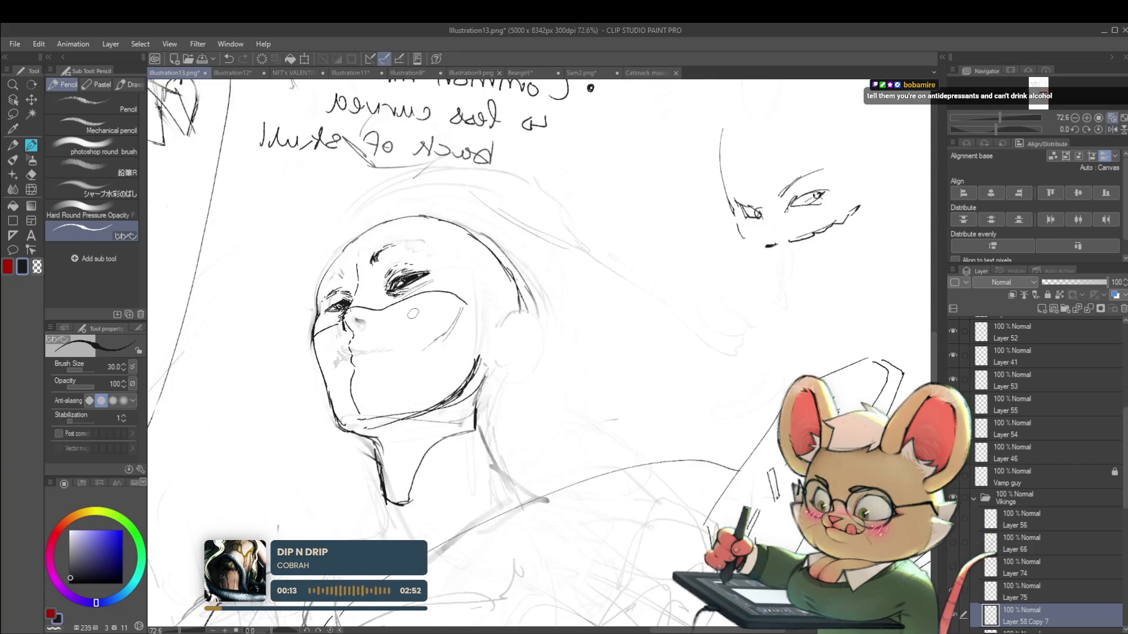
# Step: Make Layer 75 the active layer and restore the unflipped canvas view
pyautogui.hotkey('alt', ']')
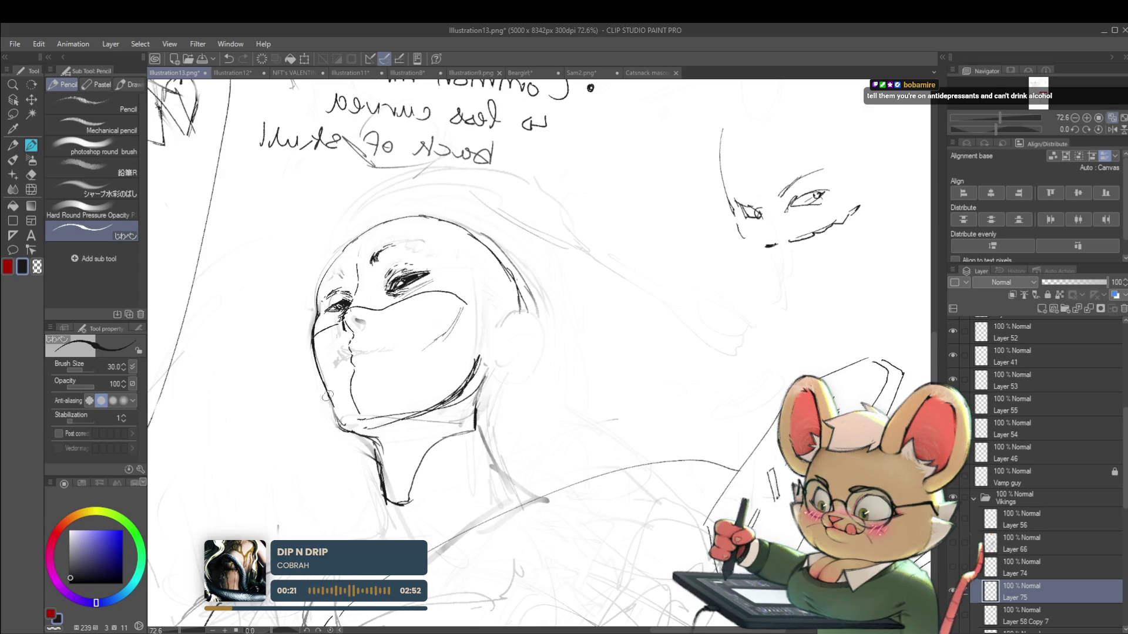
pyautogui.scroll(-3, 342, 420)
pyautogui.scroll(-2, 343, 419)
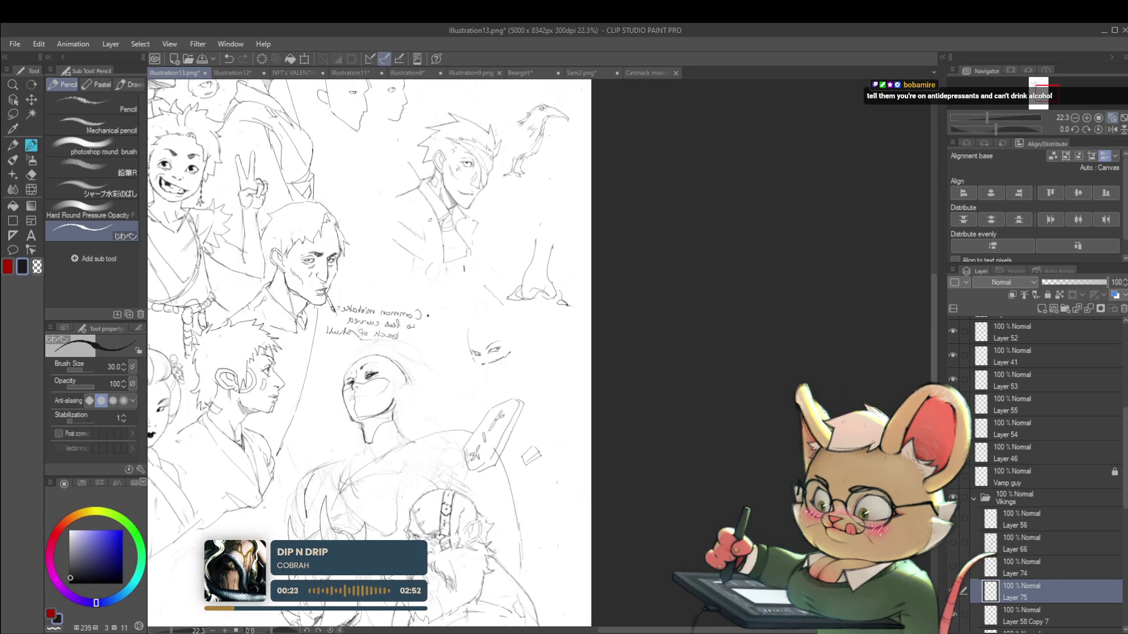
pyautogui.scroll(2, 361, 374)
pyautogui.scroll(2, 360, 374)
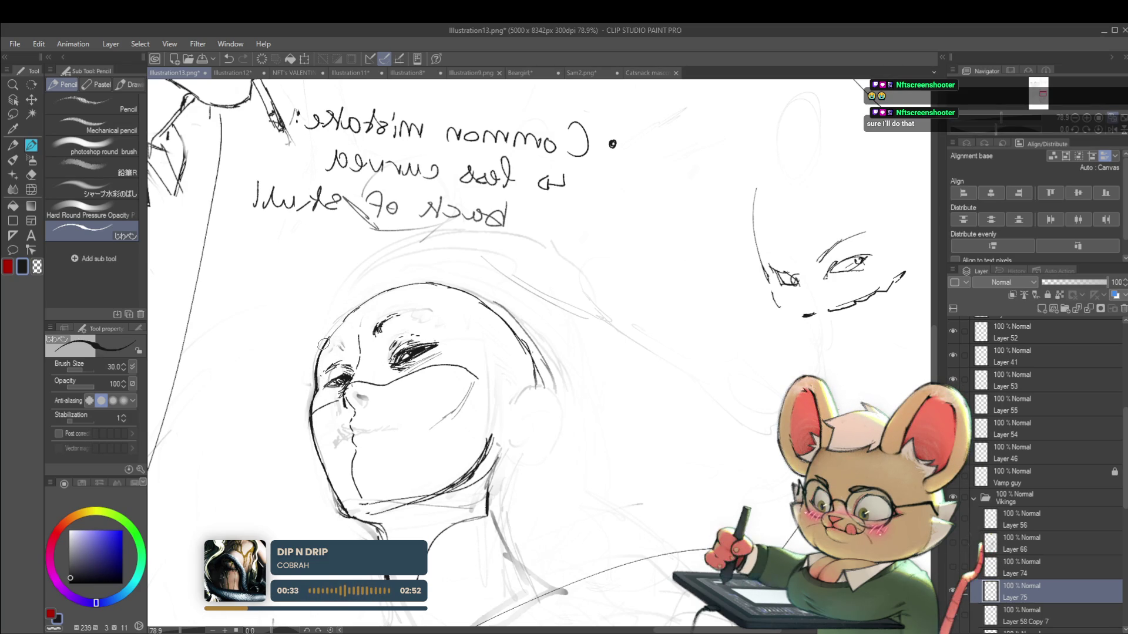
pyautogui.scroll(-5, 403, 296)
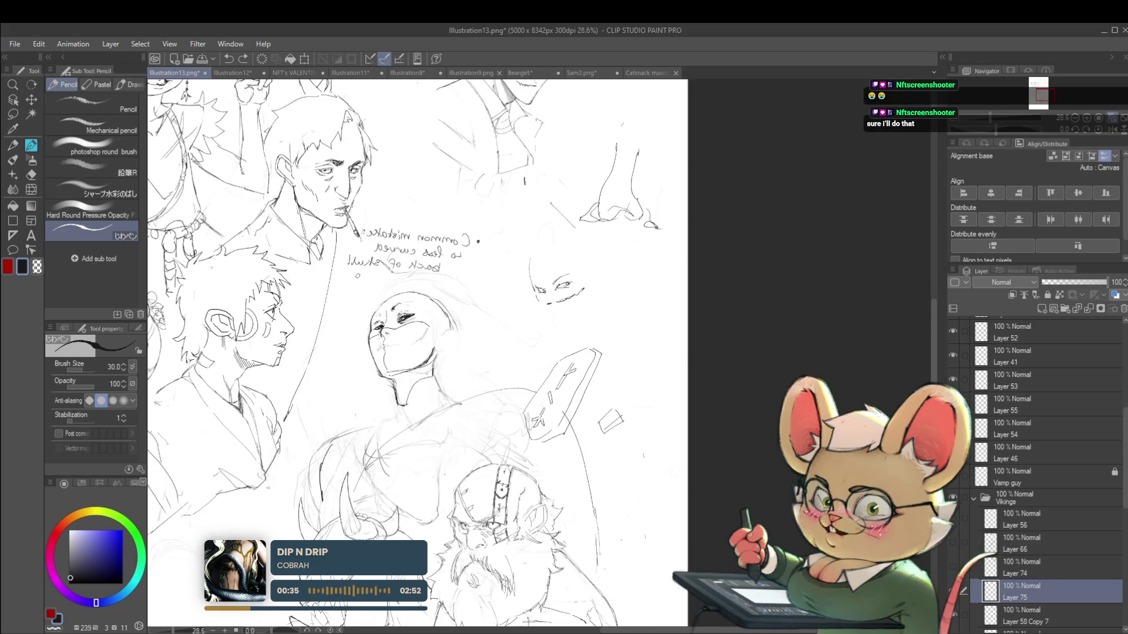
pyautogui.scroll(-2, 617, 264)
pyautogui.click(1112, 130)
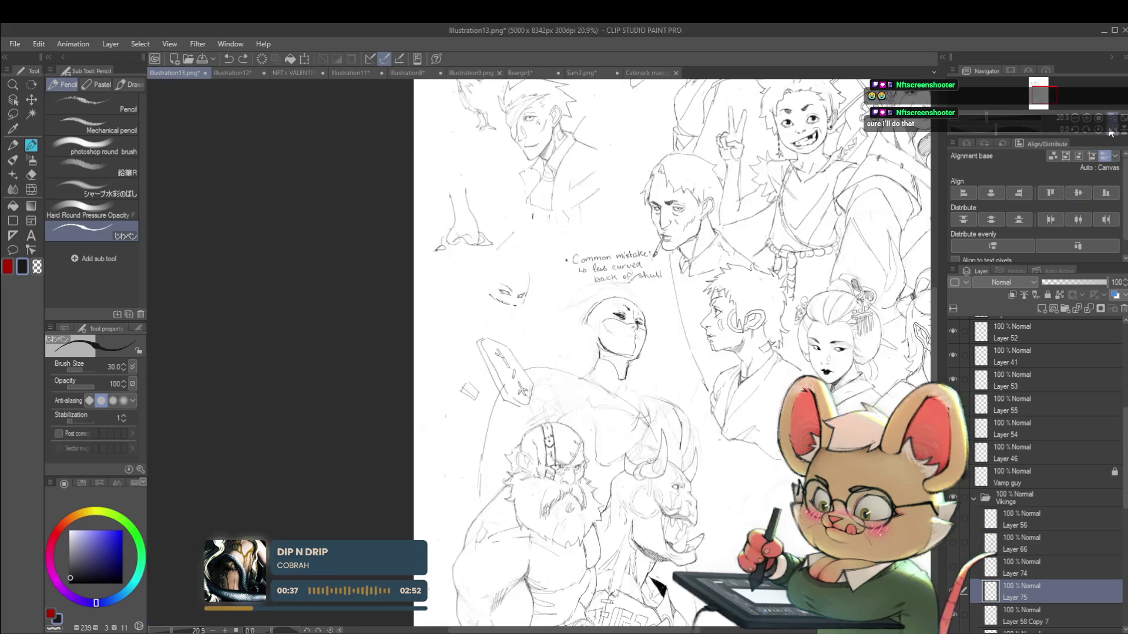
pyautogui.scroll(4, 644, 292)
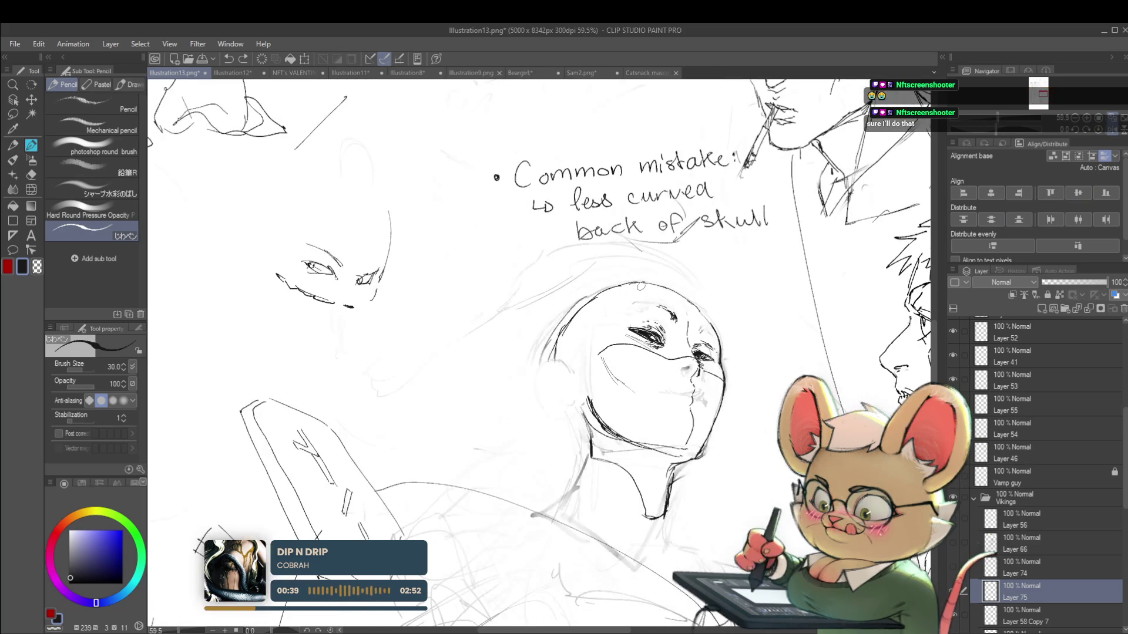
# Step: Draw strokes down the skull's left side and vertical stripes across the forehead
pyautogui.moveTo(590, 299); pyautogui.dragTo(585, 347)
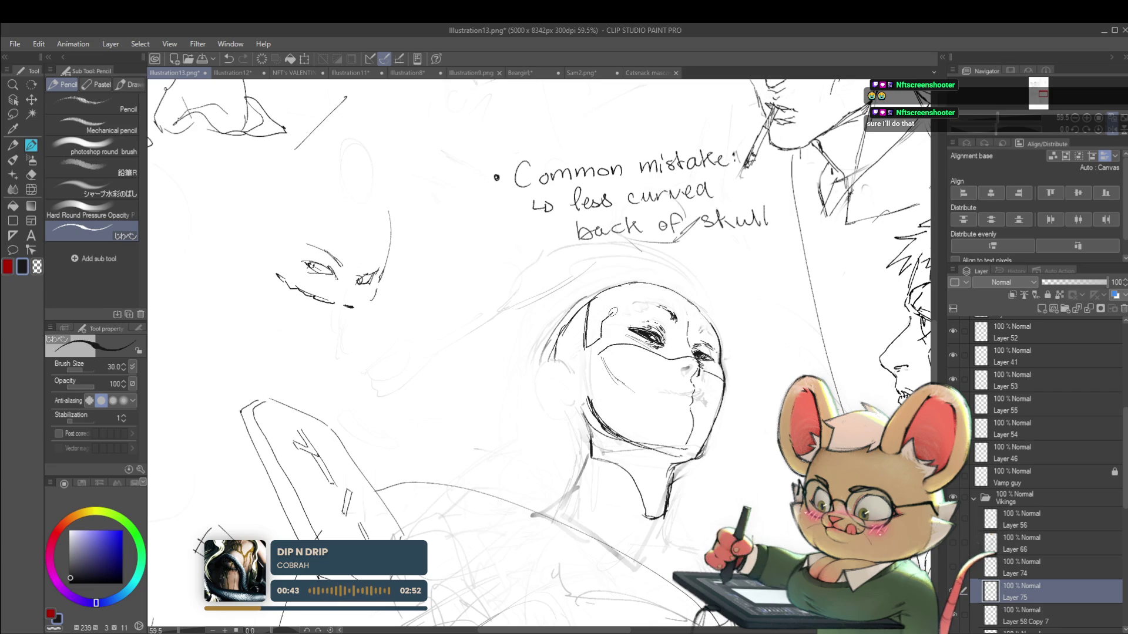
pyautogui.moveTo(603, 298); pyautogui.dragTo(600, 338)
pyautogui.moveTo(608, 297); pyautogui.dragTo(599, 333)
pyautogui.moveTo(603, 331); pyautogui.dragTo(618, 317)
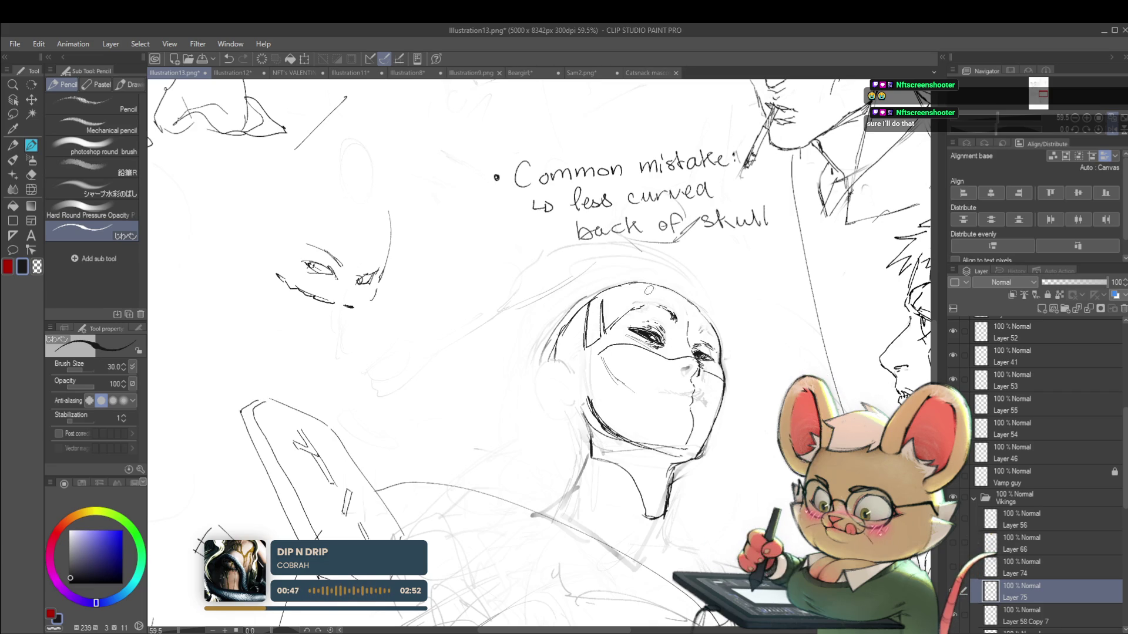
pyautogui.moveTo(651, 284)
pyautogui.mouseDown()
pyautogui.moveTo(652, 313)
pyautogui.moveTo(679, 317)
pyautogui.mouseUp()
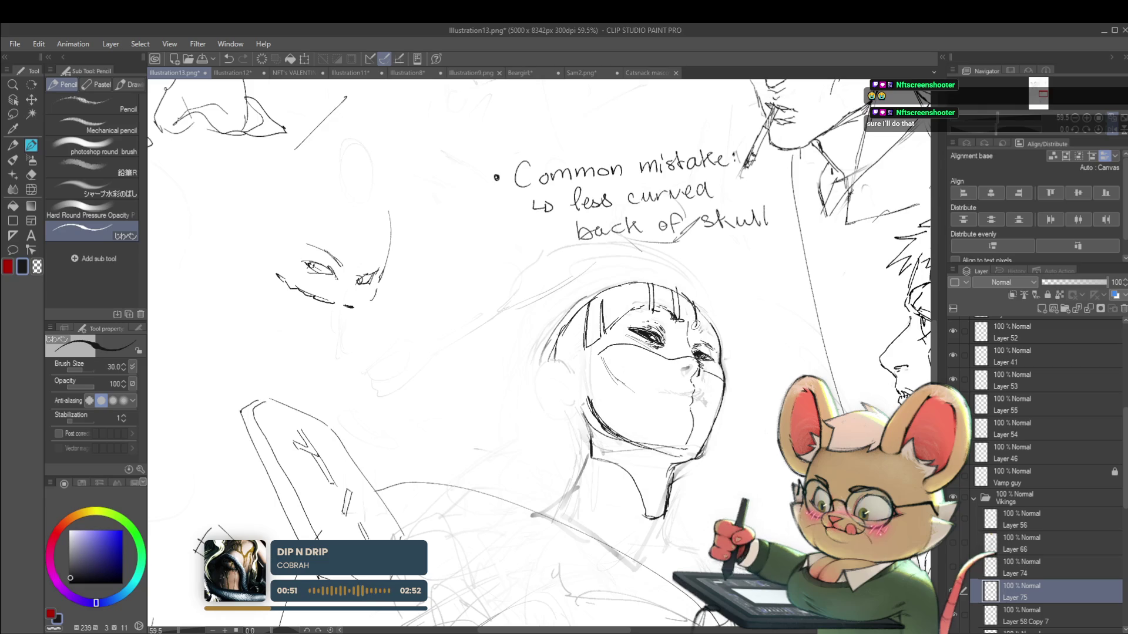
# Step: Mirror the canvas to check the sketch, then begin darkening the masked face's eye
pyautogui.scroll(-5, 588, 353)
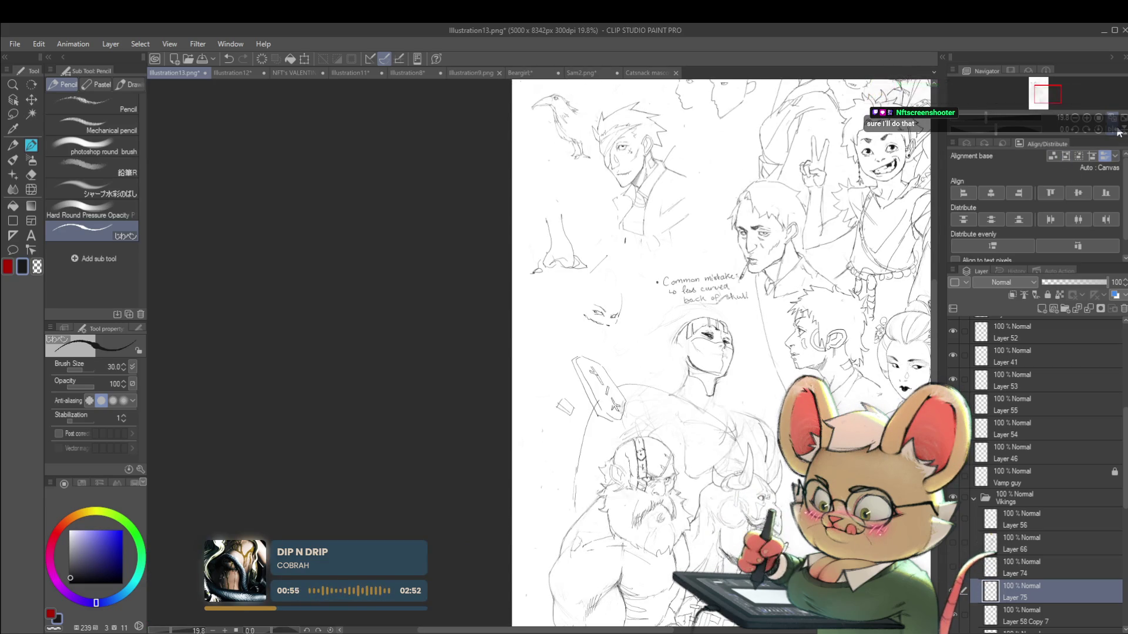
pyautogui.scroll(5, 705, 347)
pyautogui.press('h')
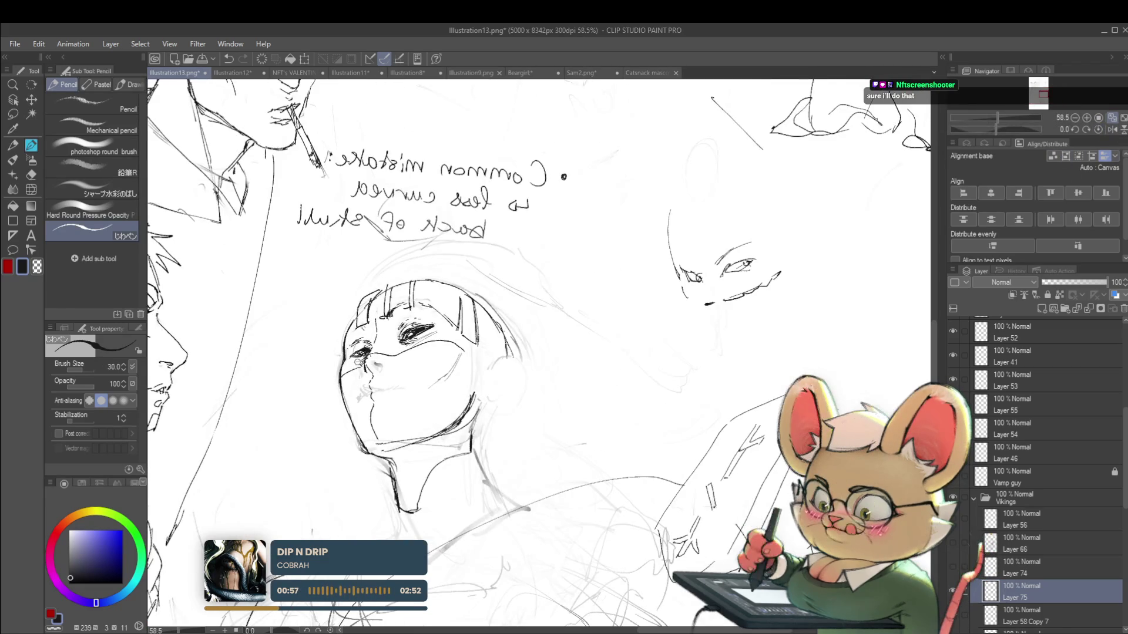
pyautogui.scroll(3, 343, 361)
pyautogui.moveTo(370, 348)
pyautogui.mouseDown()
pyautogui.moveTo(388, 334)
pyautogui.moveTo(365, 341)
pyautogui.moveTo(374, 335)
pyautogui.mouseUp()
# Step: Zoom in and fill in the masked face's eye with darker pencil strokes
pyautogui.scroll(-4, 381, 348)
pyautogui.scroll(4, 420, 329)
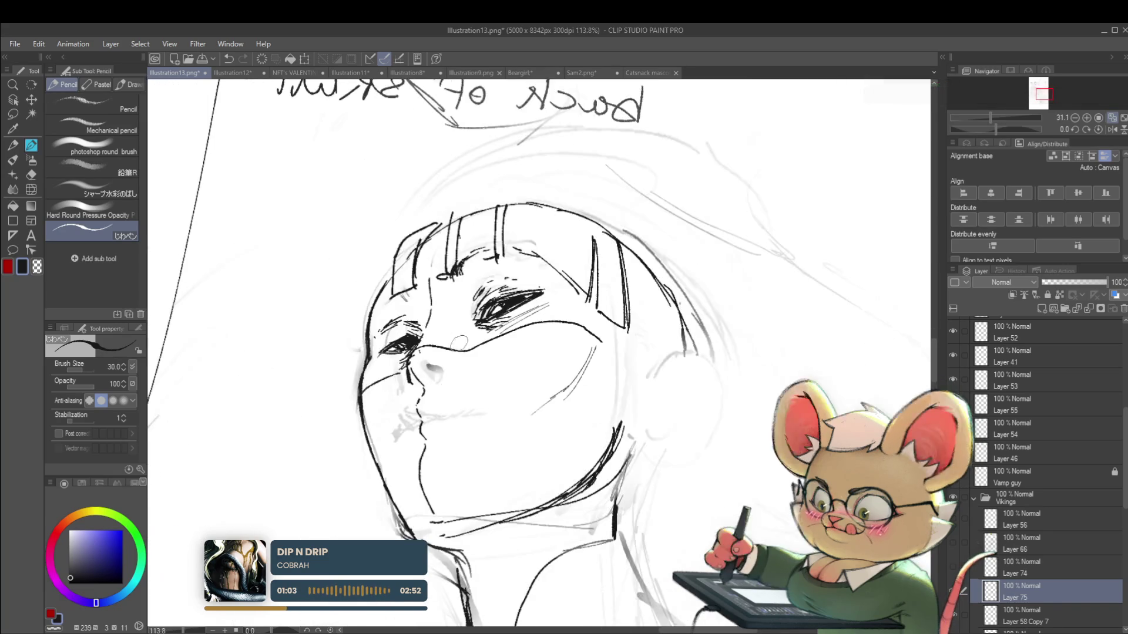
pyautogui.scroll(3, 420, 329)
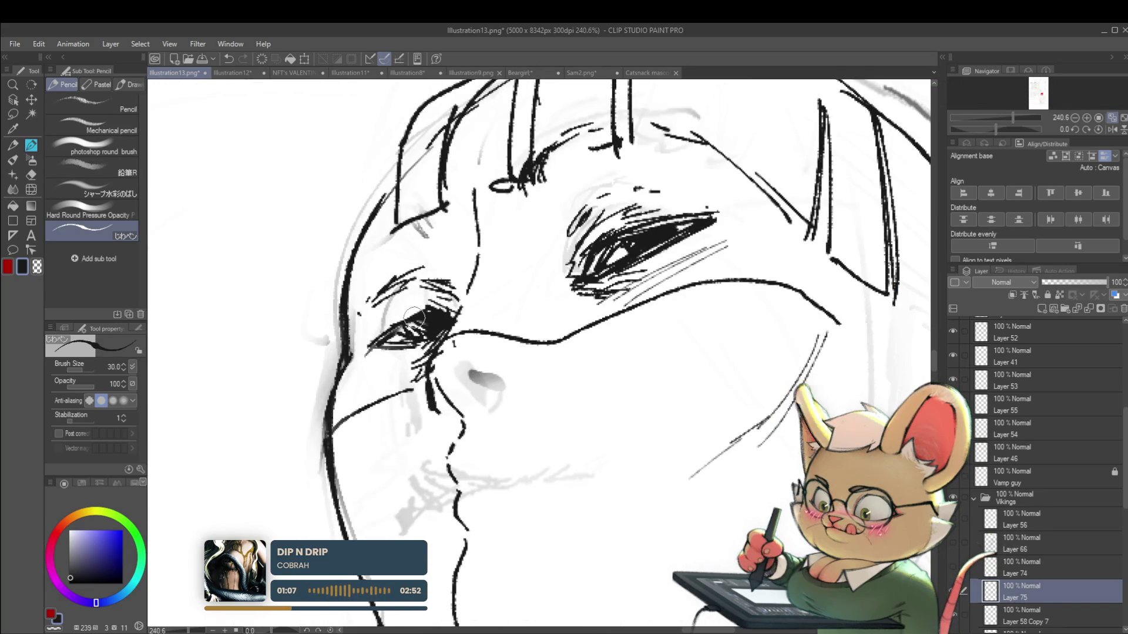
pyautogui.moveTo(395, 339)
pyautogui.mouseDown()
pyautogui.moveTo(426, 323)
pyautogui.moveTo(395, 336)
pyautogui.mouseUp()
# Step: Switch back to Layer 58 Copy 7 and zoom out to the full page
pyautogui.hotkey('alt', '[')
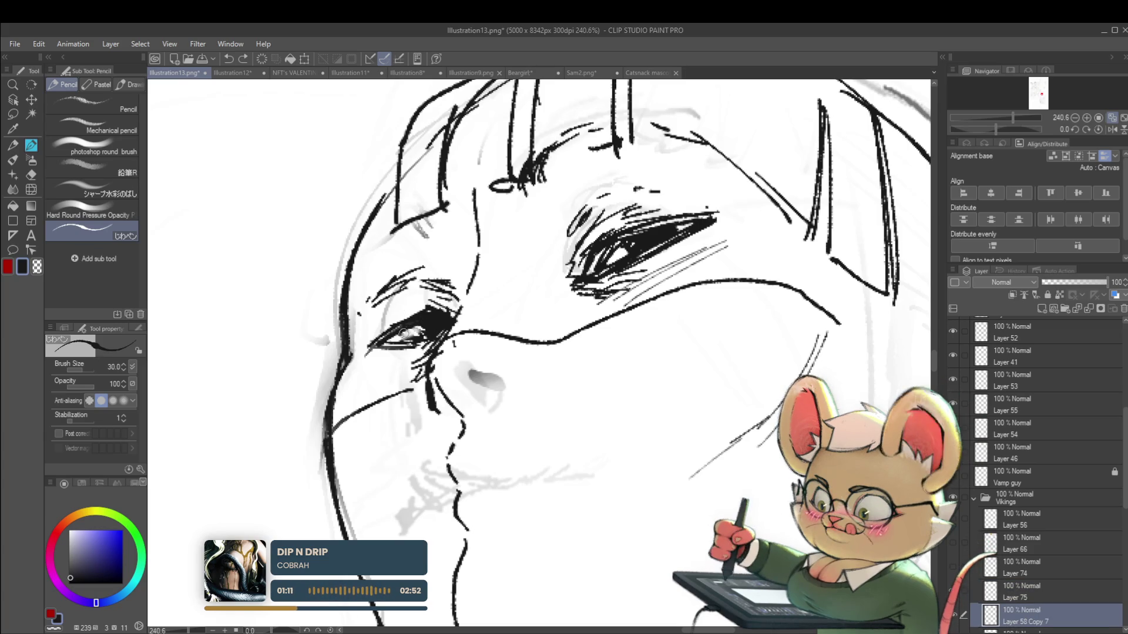
pyautogui.scroll(-5, 413, 335)
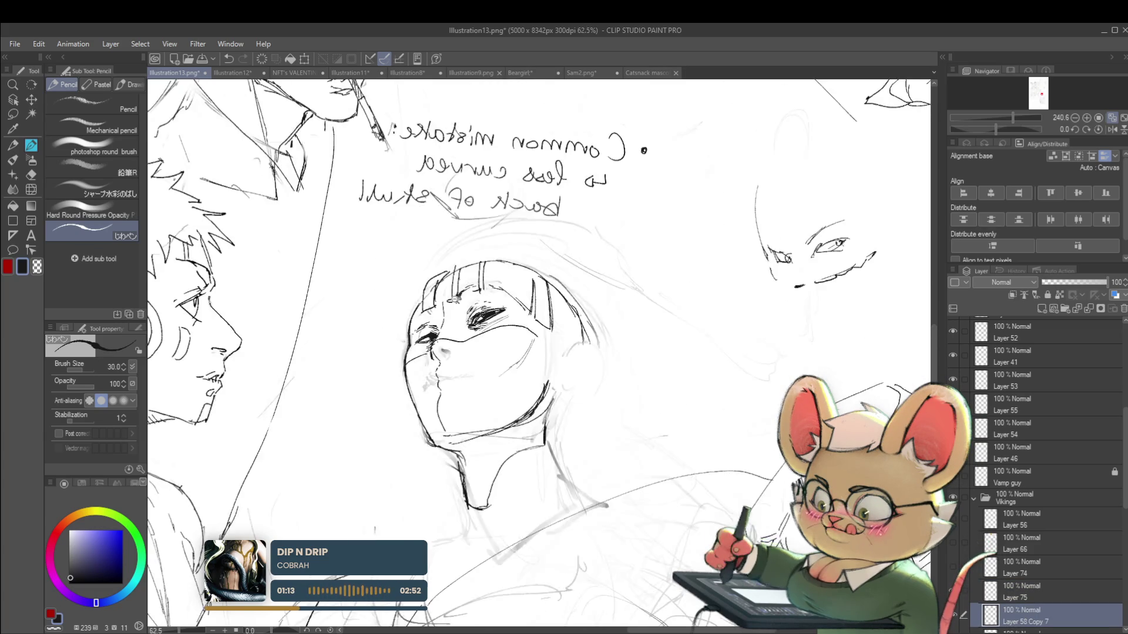
pyautogui.scroll(-4, 437, 292)
pyautogui.scroll(5, 437, 292)
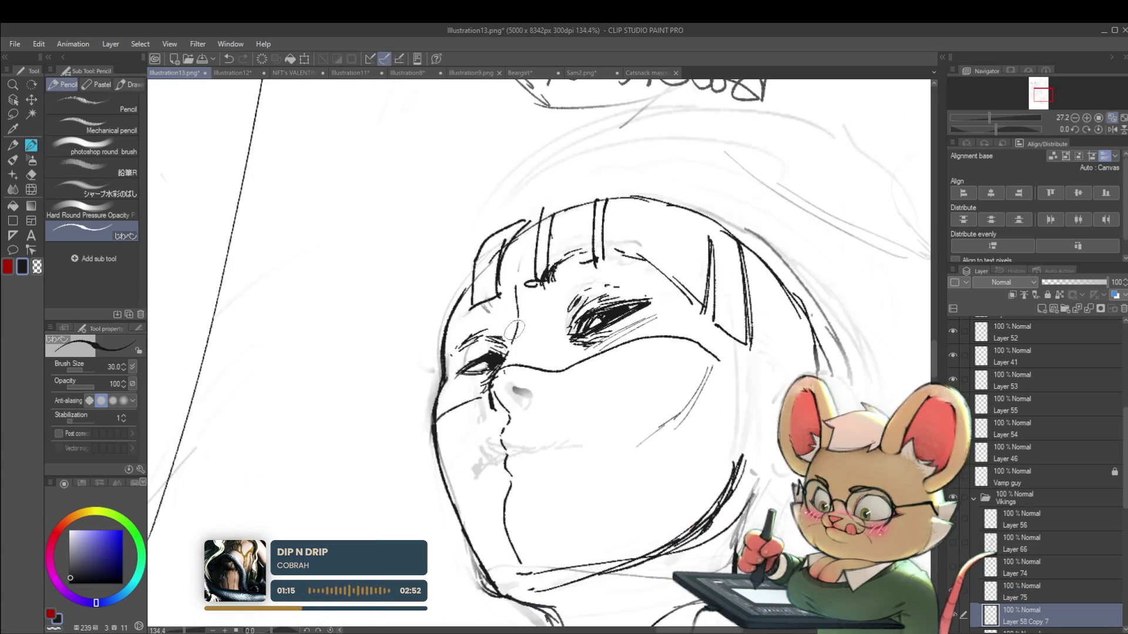
pyautogui.scroll(-5, 745, 345)
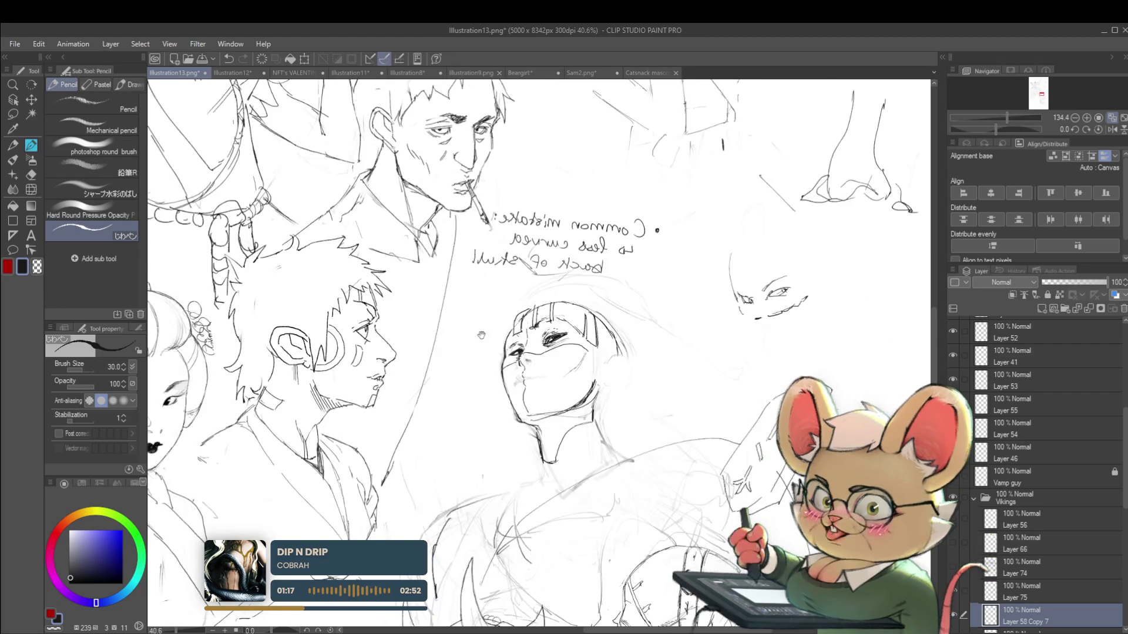
pyautogui.scroll(-1, 745, 345)
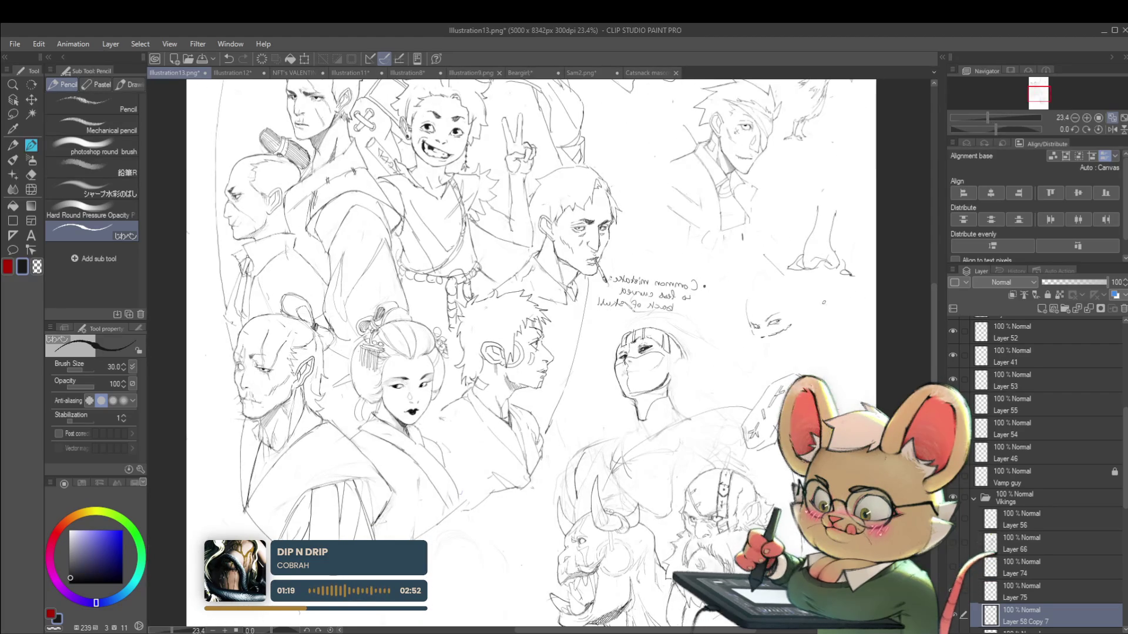
# Step: Unflip the canvas and draw the cheek line extending toward the nose
pyautogui.click(1112, 129)
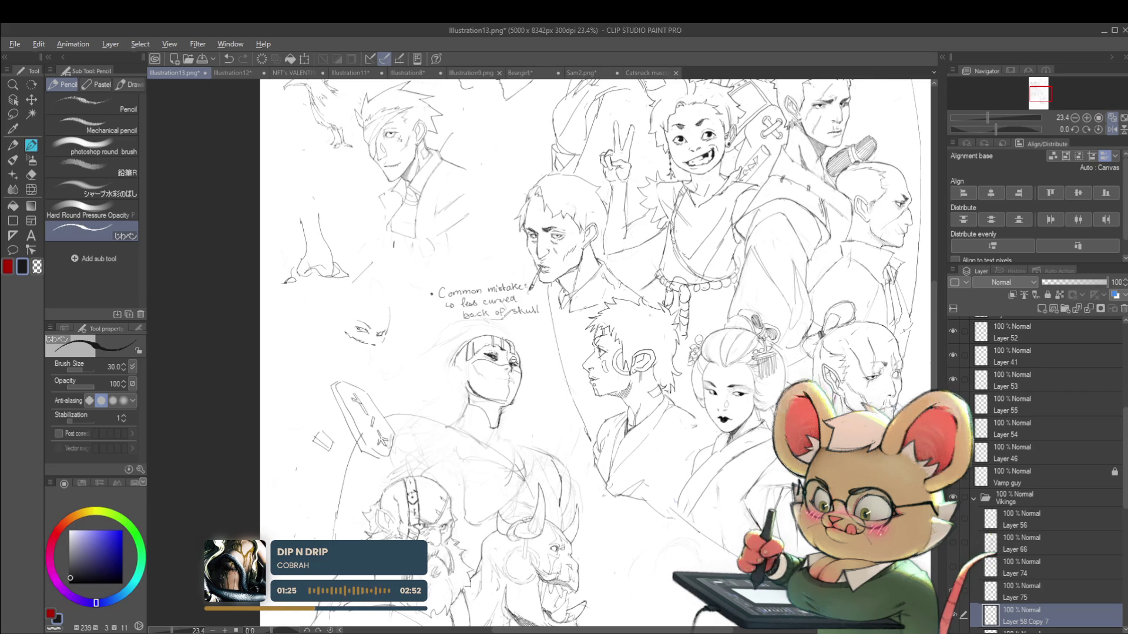
pyautogui.scroll(3, 493, 380)
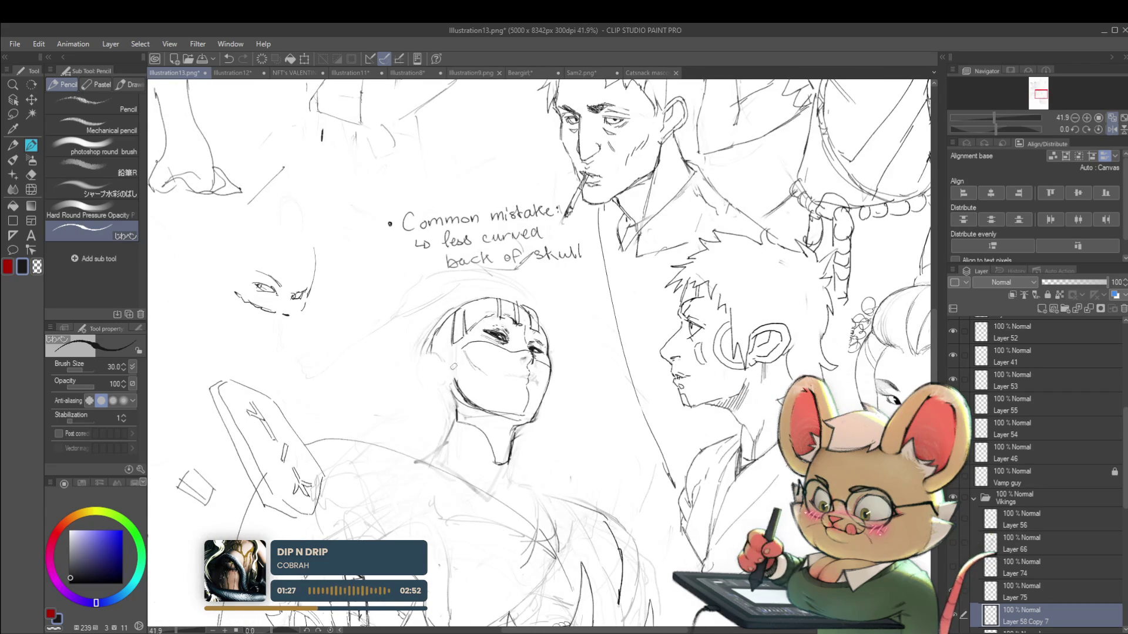
pyautogui.scroll(2, 468, 357)
pyautogui.moveTo(458, 349); pyautogui.dragTo(487, 334)
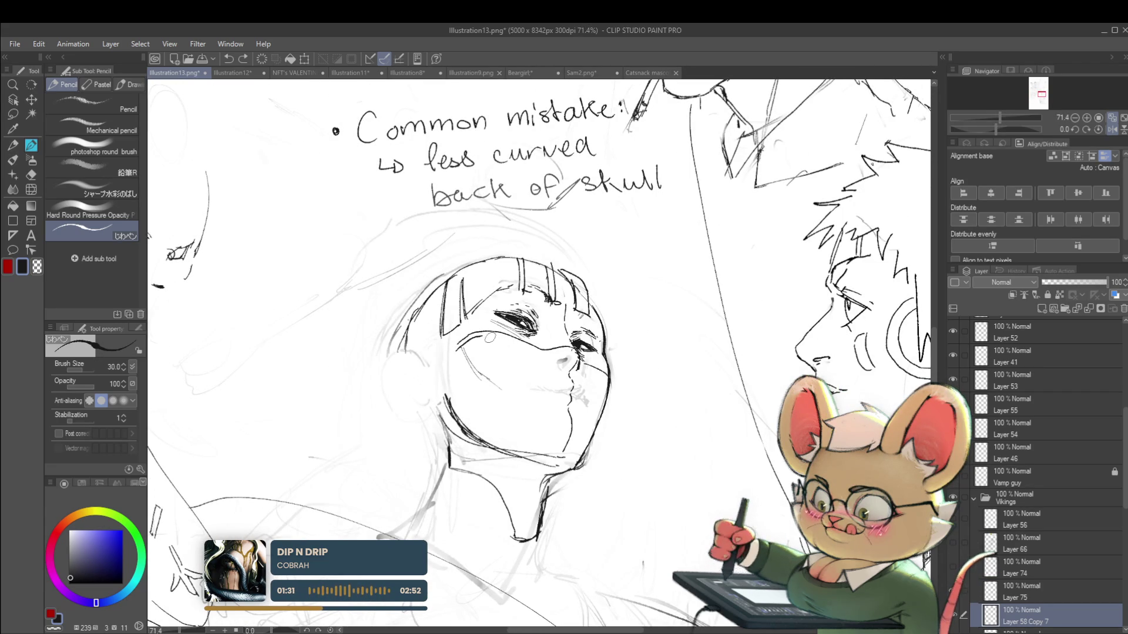
pyautogui.moveTo(493, 336); pyautogui.dragTo(546, 354)
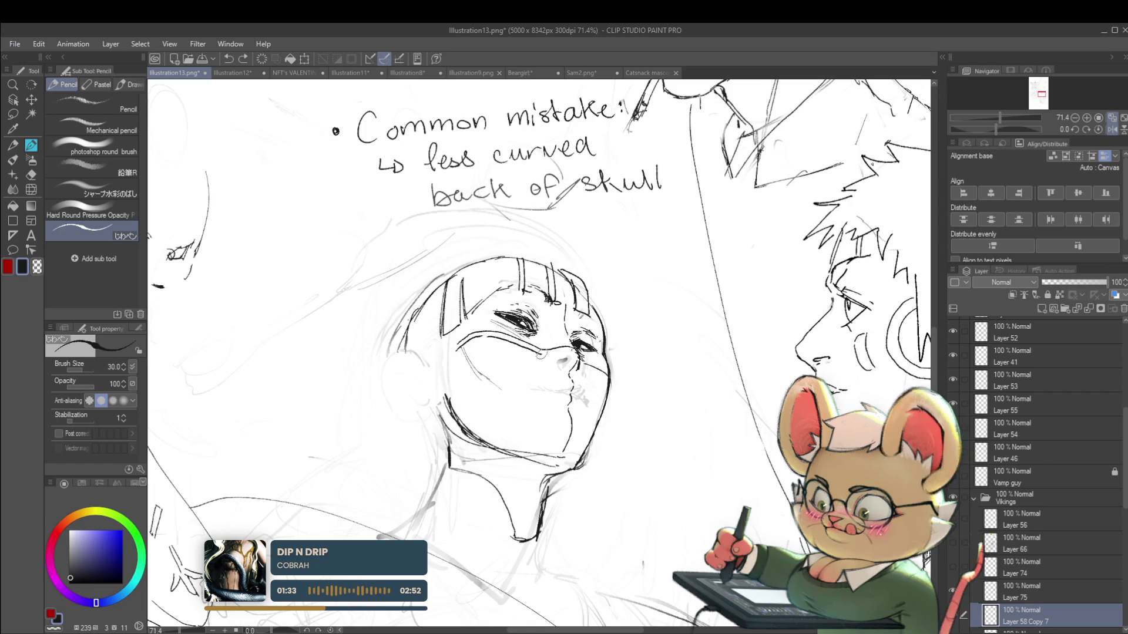
# Step: Mirror the canvas to check proportions, then make Layer 75 the active layer
pyautogui.scroll(-3, 573, 349)
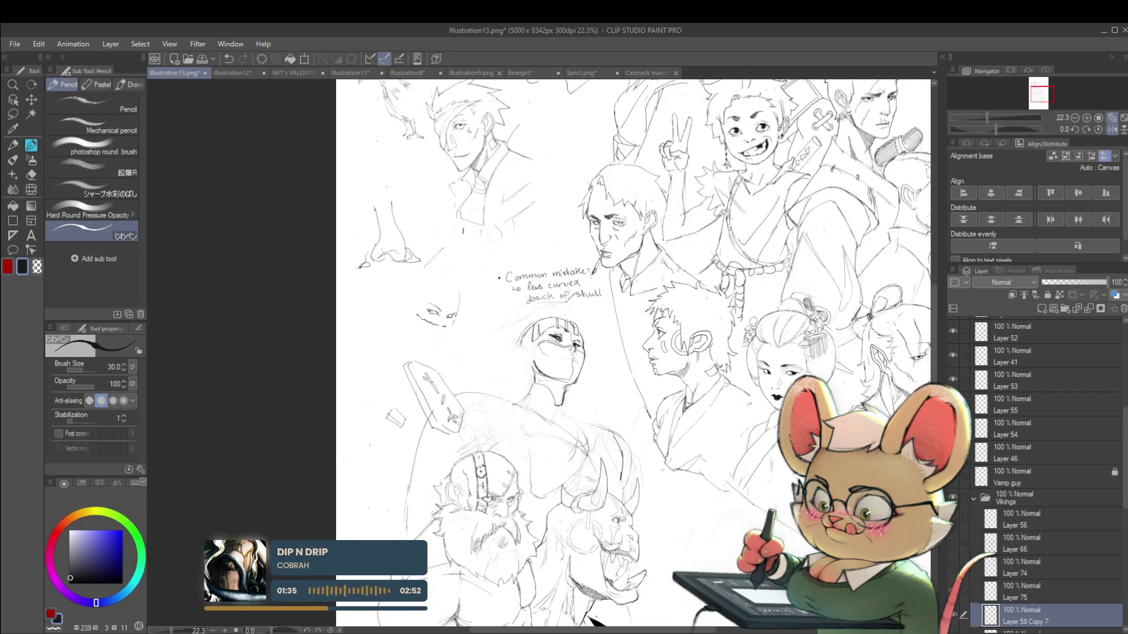
pyautogui.scroll(4, 563, 323)
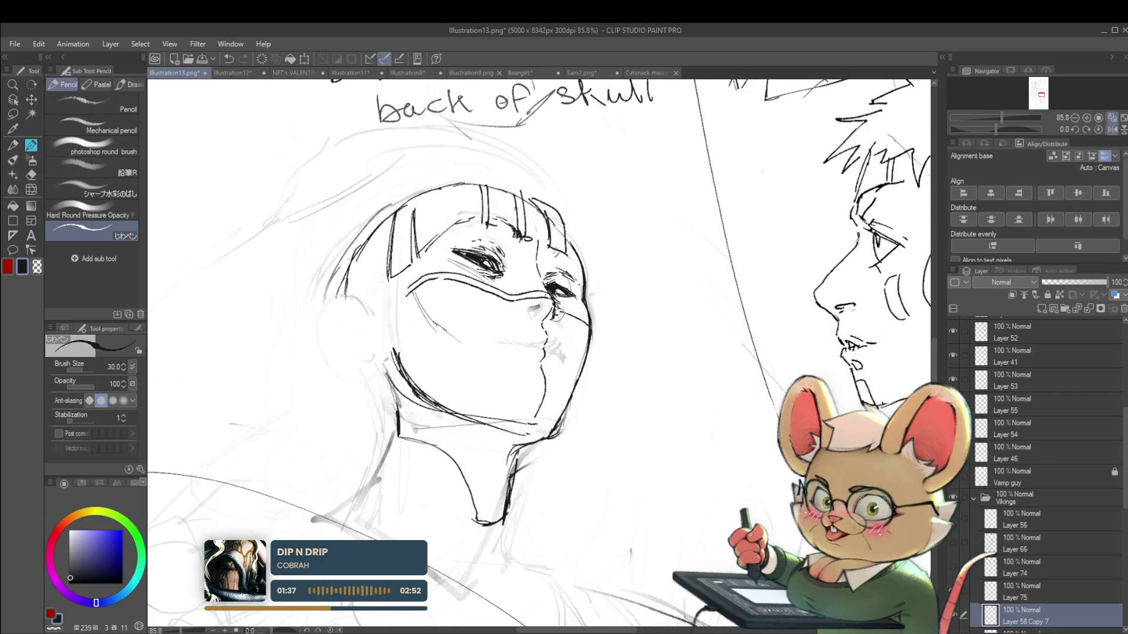
pyautogui.scroll(-5, 603, 330)
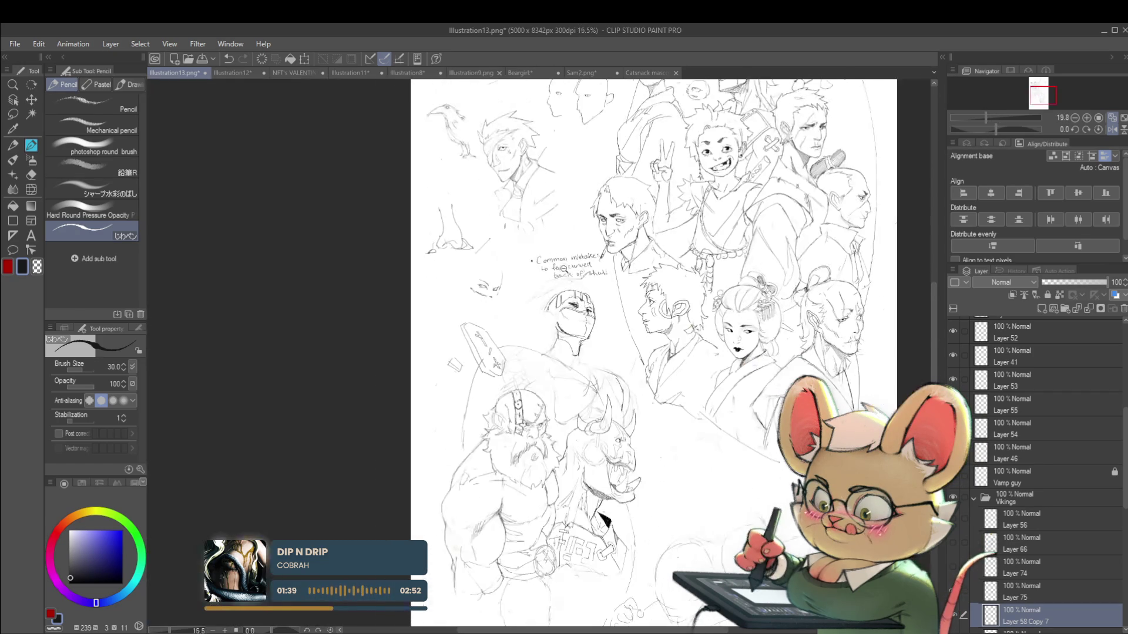
pyautogui.scroll(5, 567, 310)
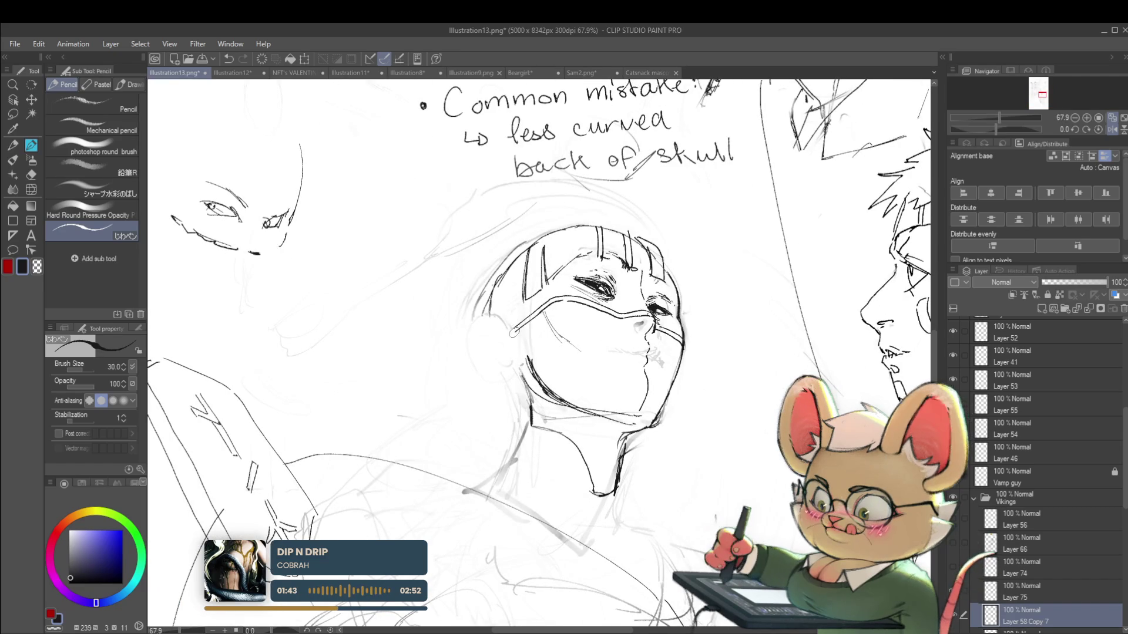
pyautogui.scroll(-3, 520, 324)
pyautogui.scroll(1, 580, 337)
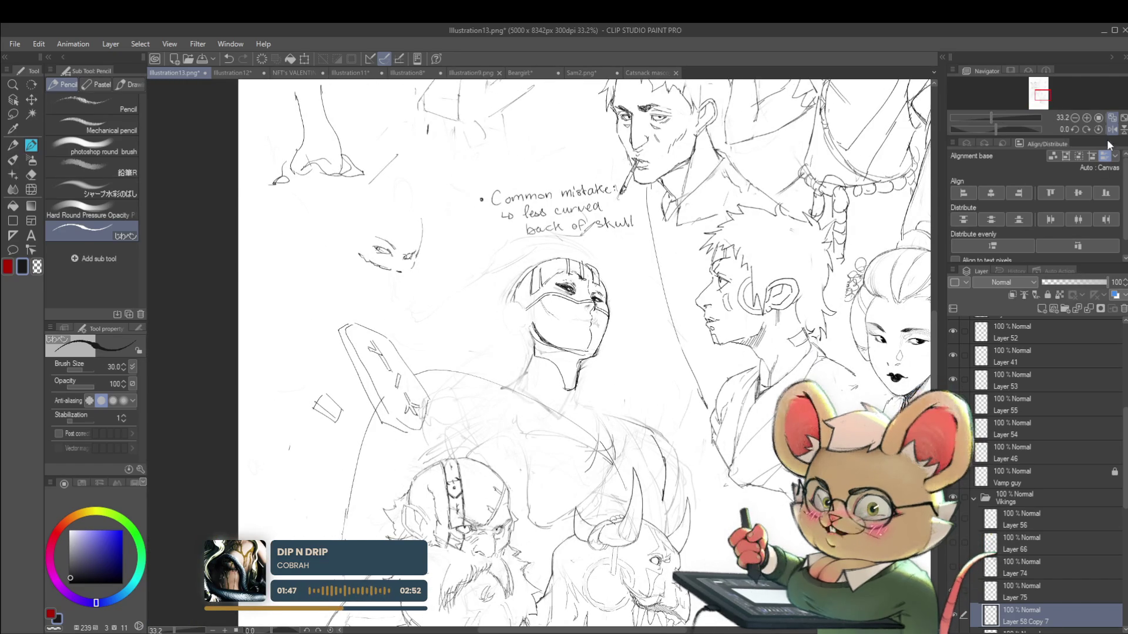
pyautogui.press('h')
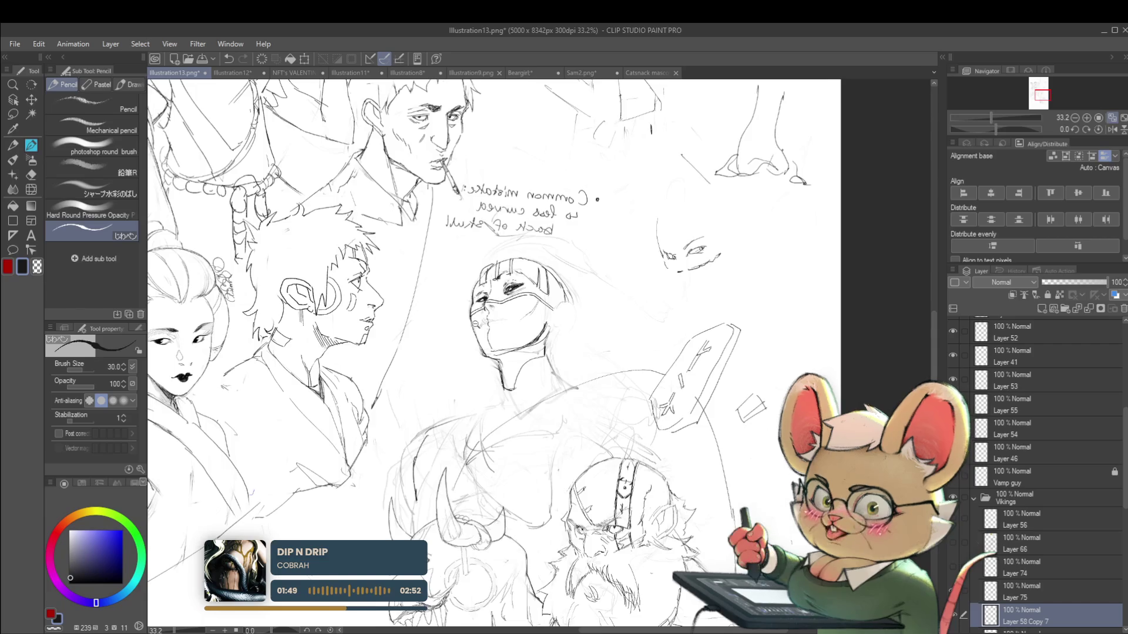
pyautogui.scroll(1, 472, 322)
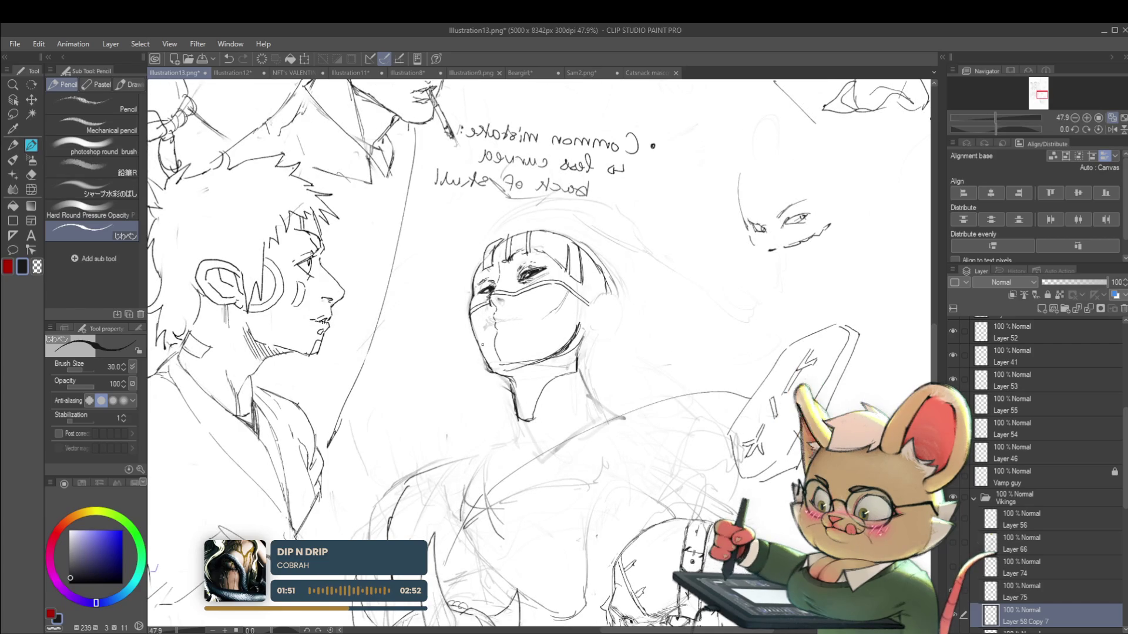
pyautogui.hotkey('alt', ']')
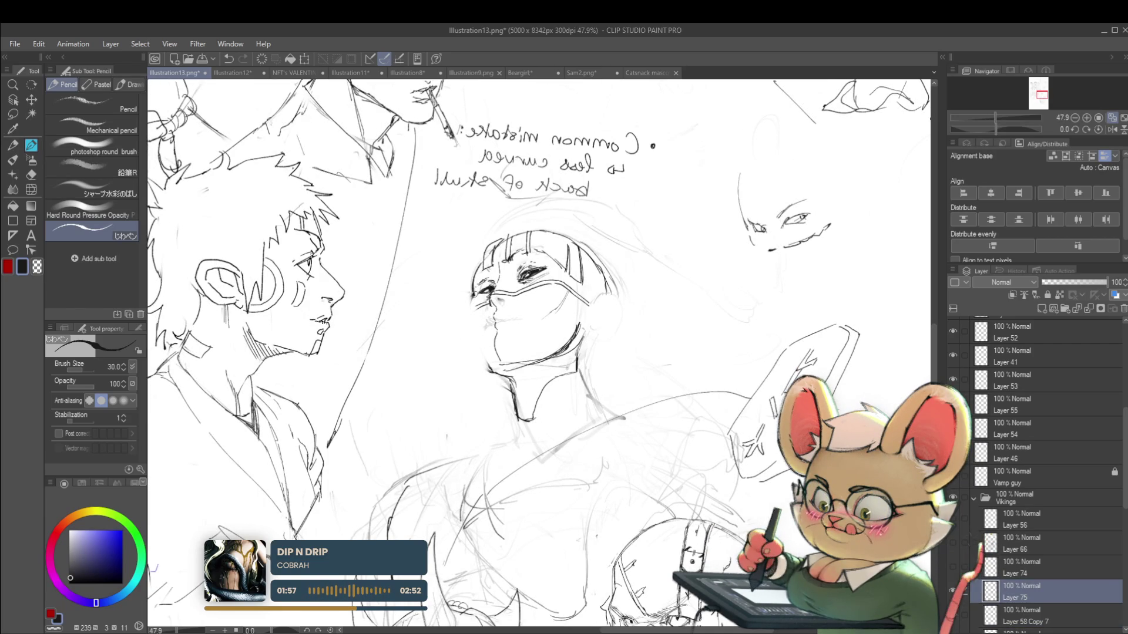
# Step: Add a line along the face's left cheek and check it in mirrored view
pyautogui.moveTo(470, 298); pyautogui.dragTo(472, 322)
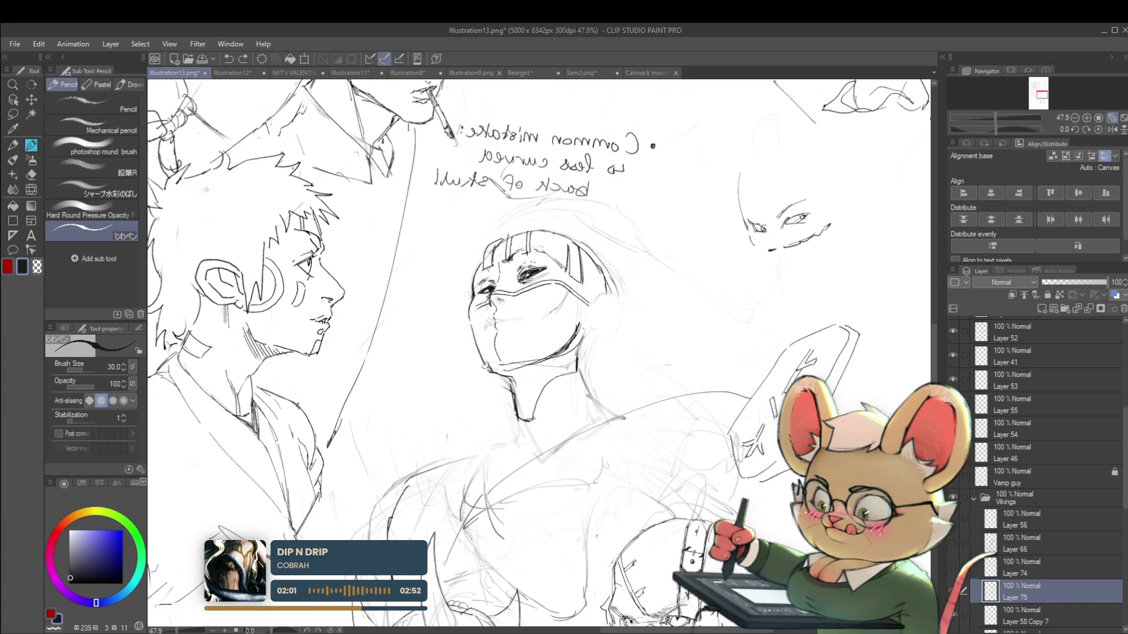
pyautogui.scroll(-4, 483, 364)
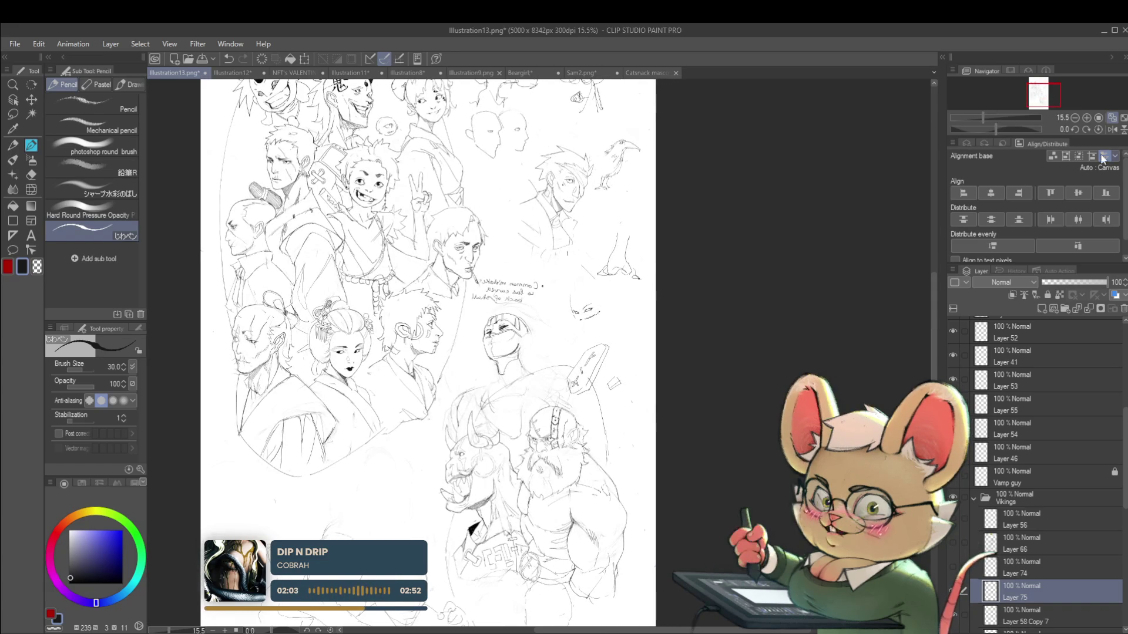
pyautogui.click(1112, 129)
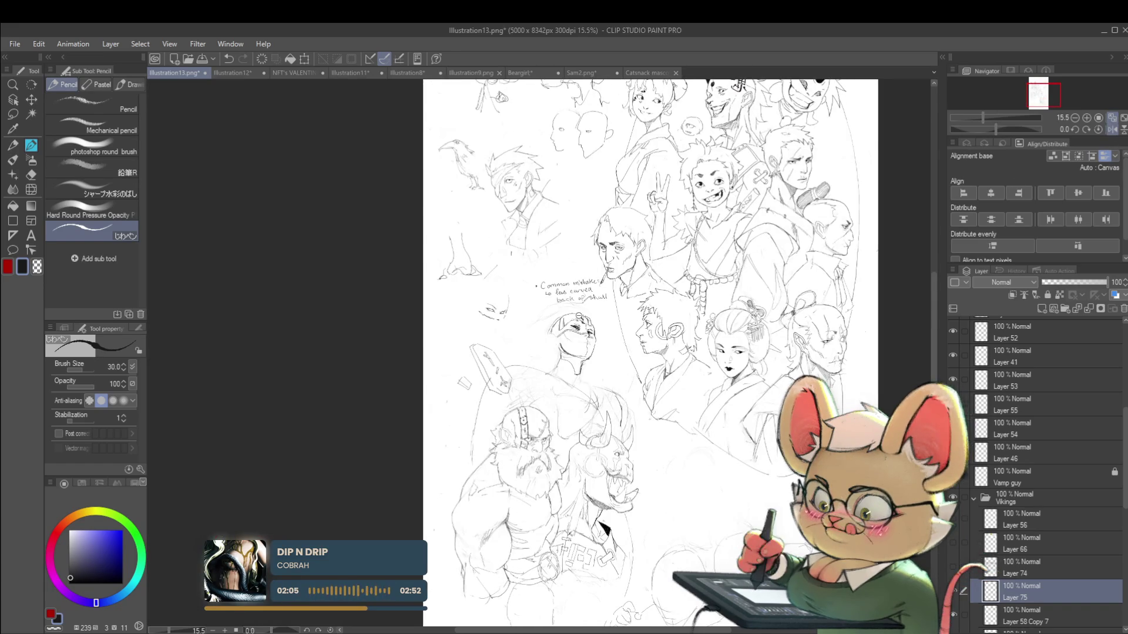
pyautogui.scroll(5, 579, 337)
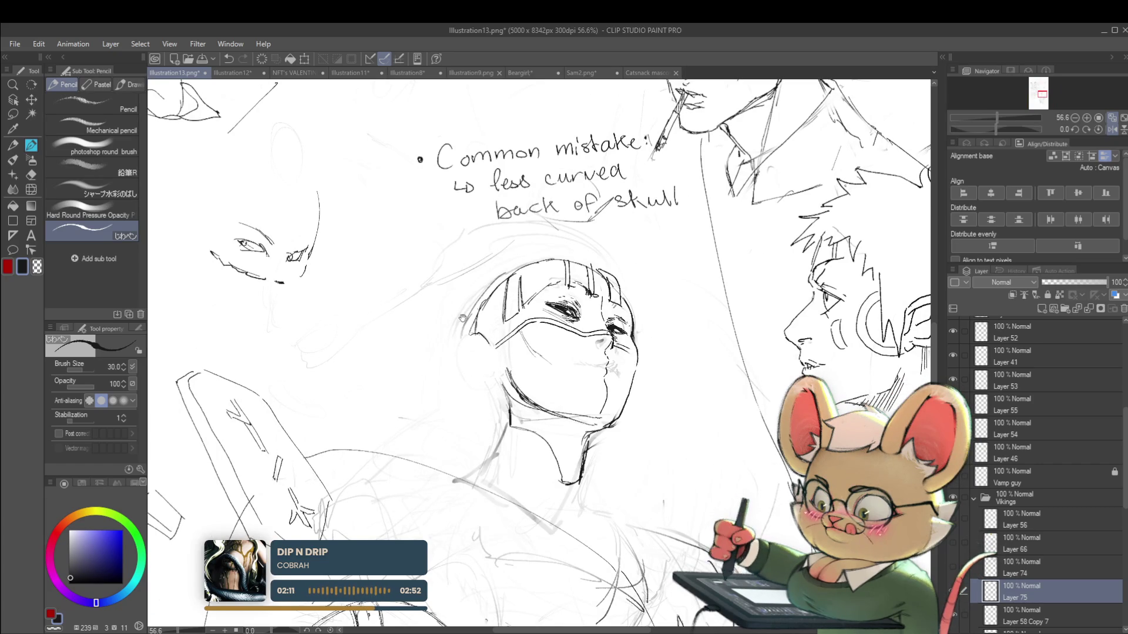
pyautogui.moveTo(462, 318); pyautogui.dragTo(457, 316)
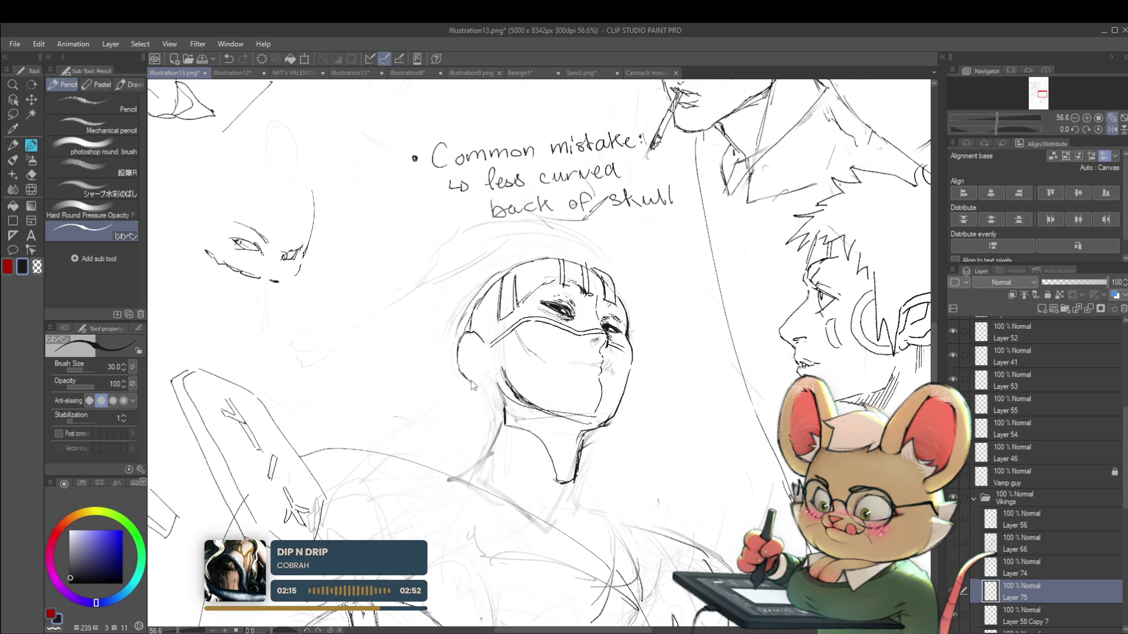
# Step: Extend the back of the skull down to the ear and recheck it mirrored
pyautogui.moveTo(459, 346); pyautogui.dragTo(482, 384)
pyautogui.scroll(-5, 501, 349)
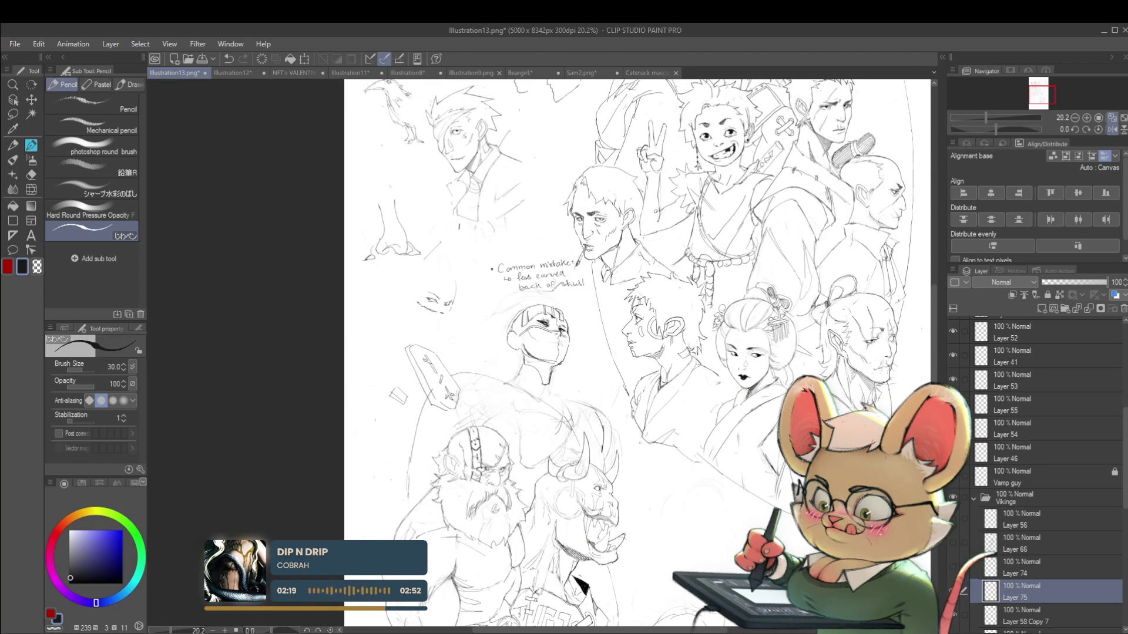
pyautogui.scroll(2, 532, 345)
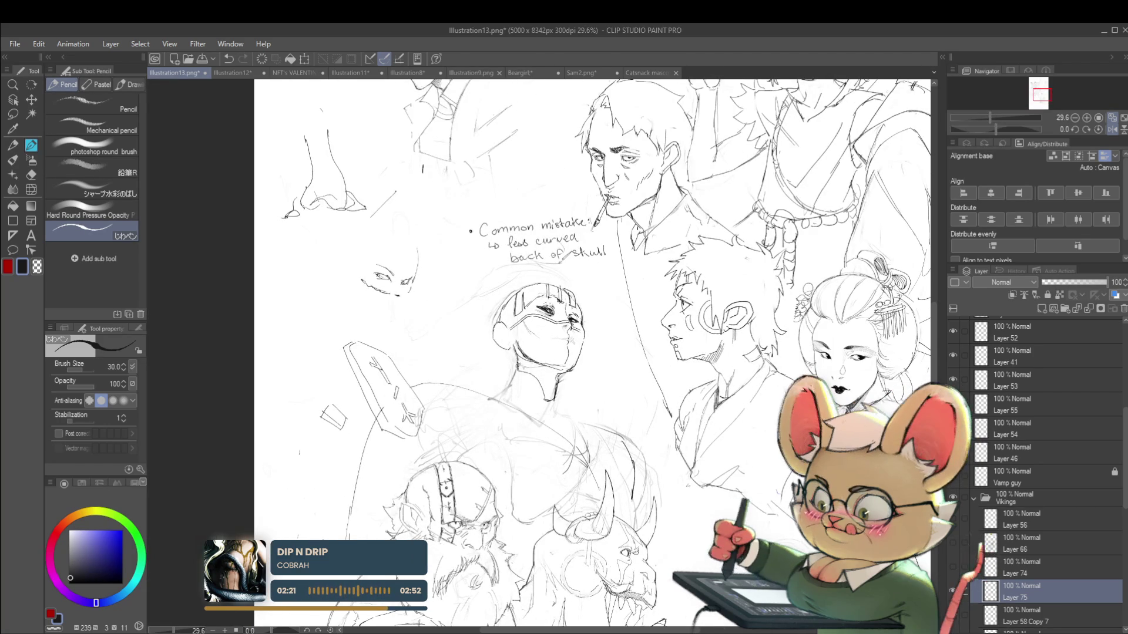
pyautogui.scroll(-2, 573, 285)
pyautogui.press('h')
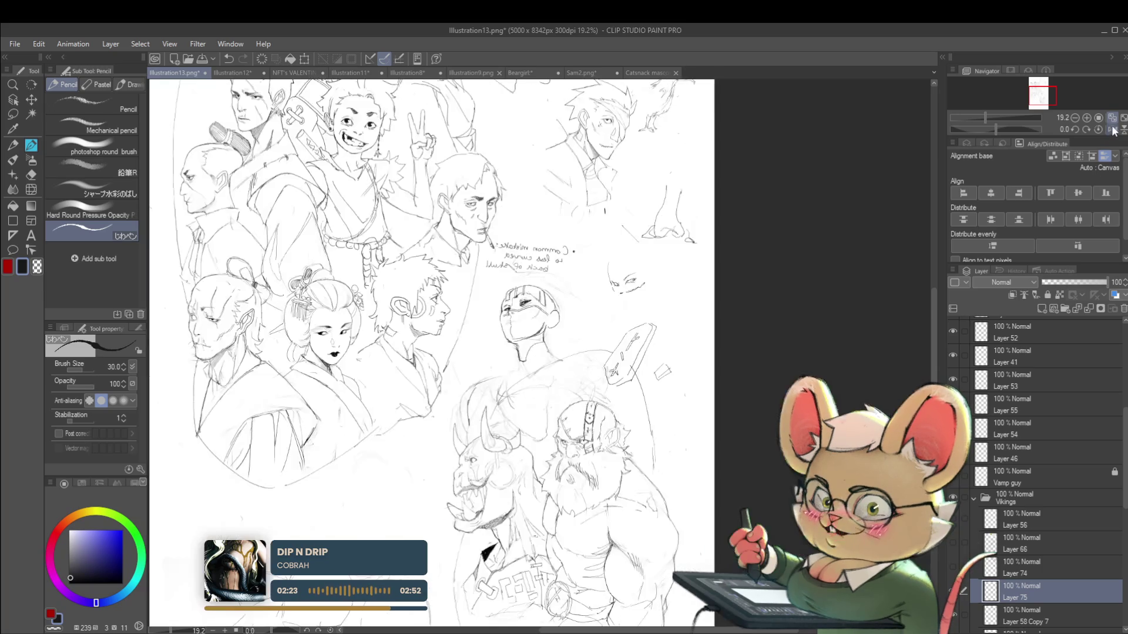
pyautogui.scroll(2, 525, 371)
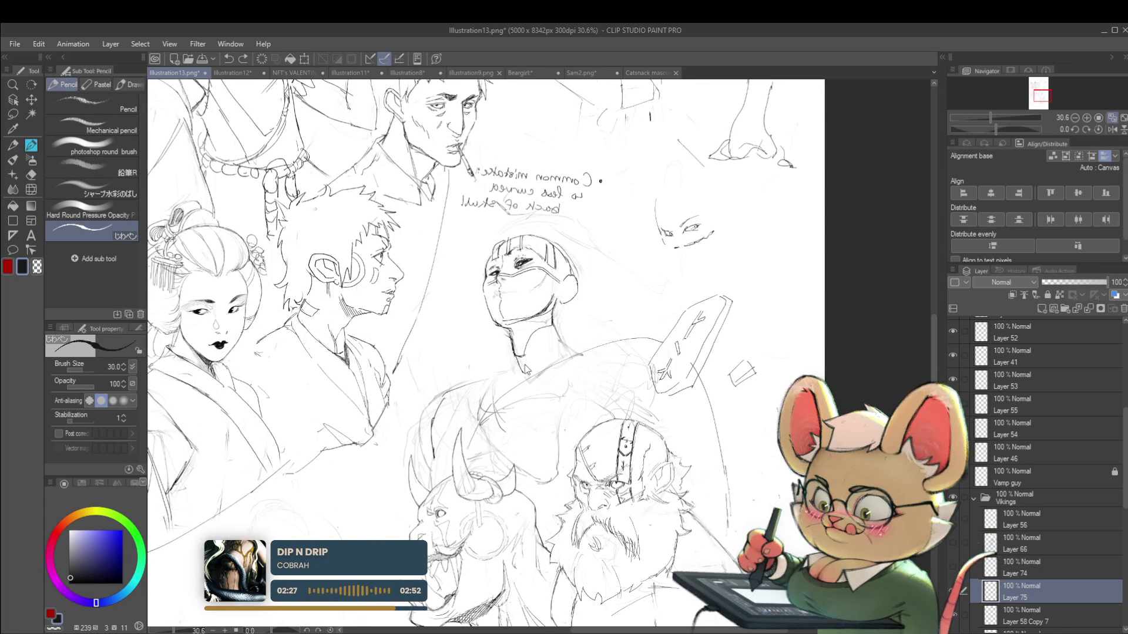
# Step: Add a short line at the figure's neck and flip the canvas to check it
pyautogui.moveTo(514, 351); pyautogui.dragTo(525, 369)
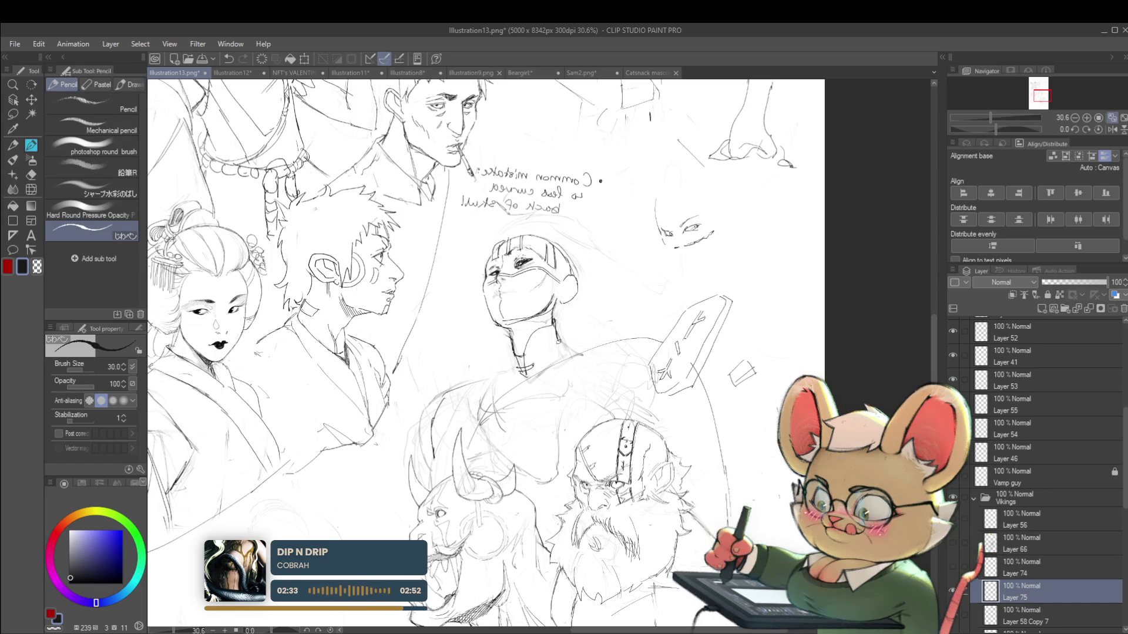
pyautogui.scroll(-5, 587, 355)
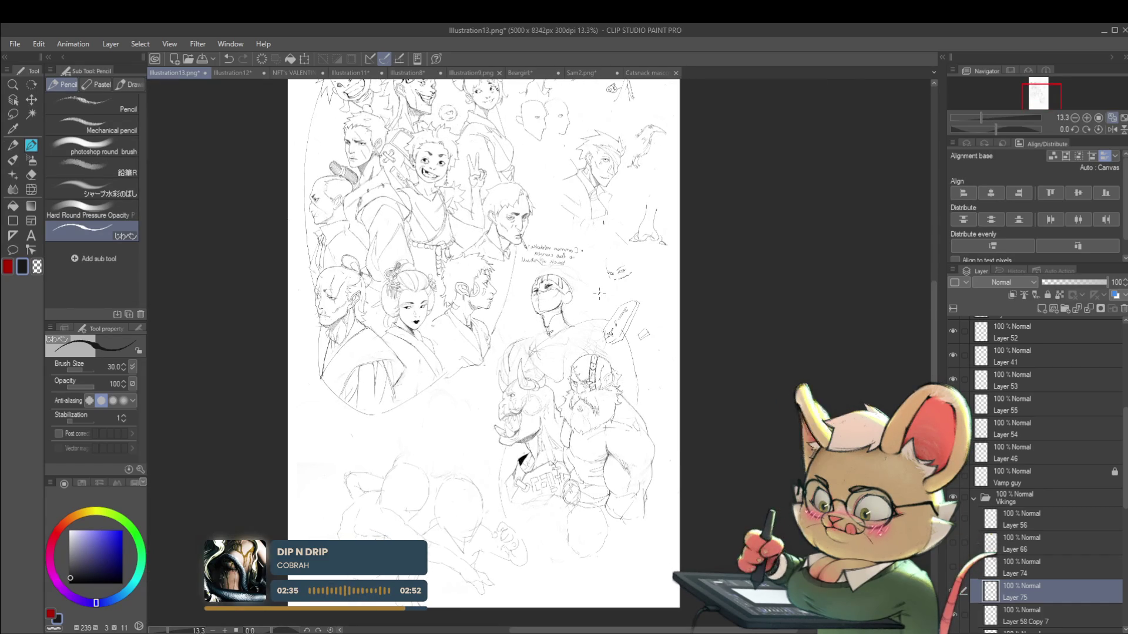
pyautogui.scroll(5, 587, 355)
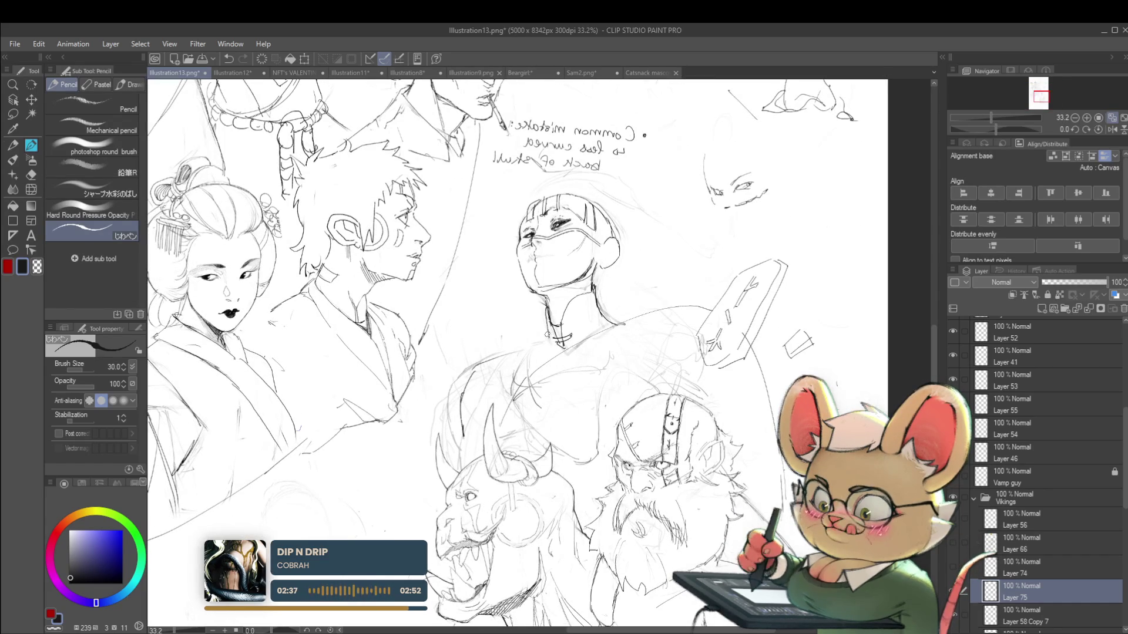
pyautogui.scroll(-5, 543, 341)
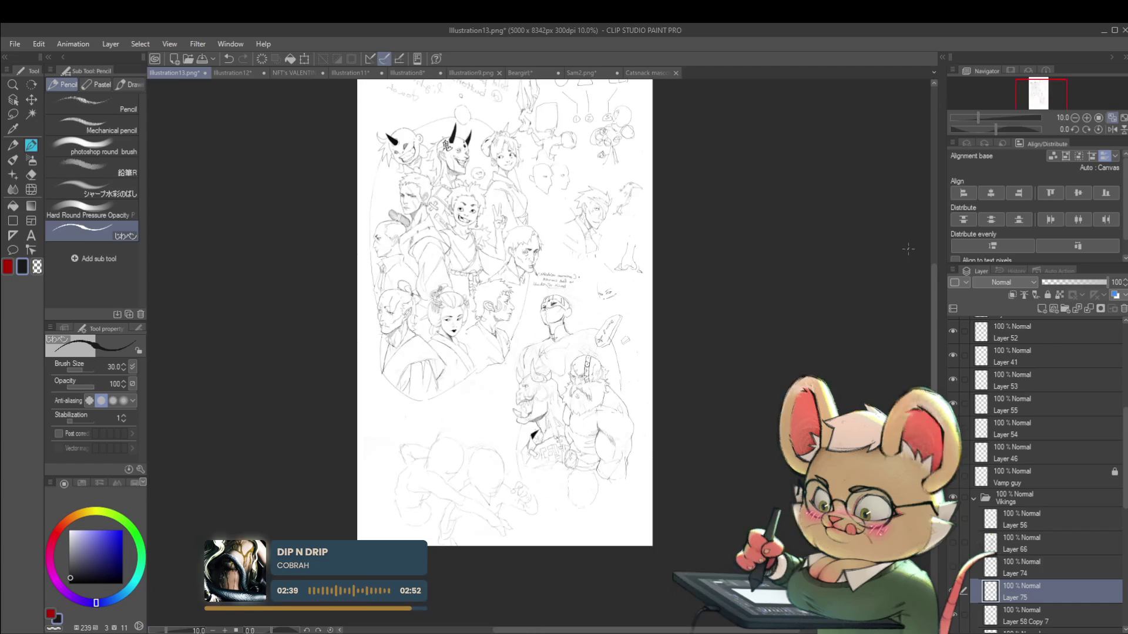
pyautogui.click(1112, 130)
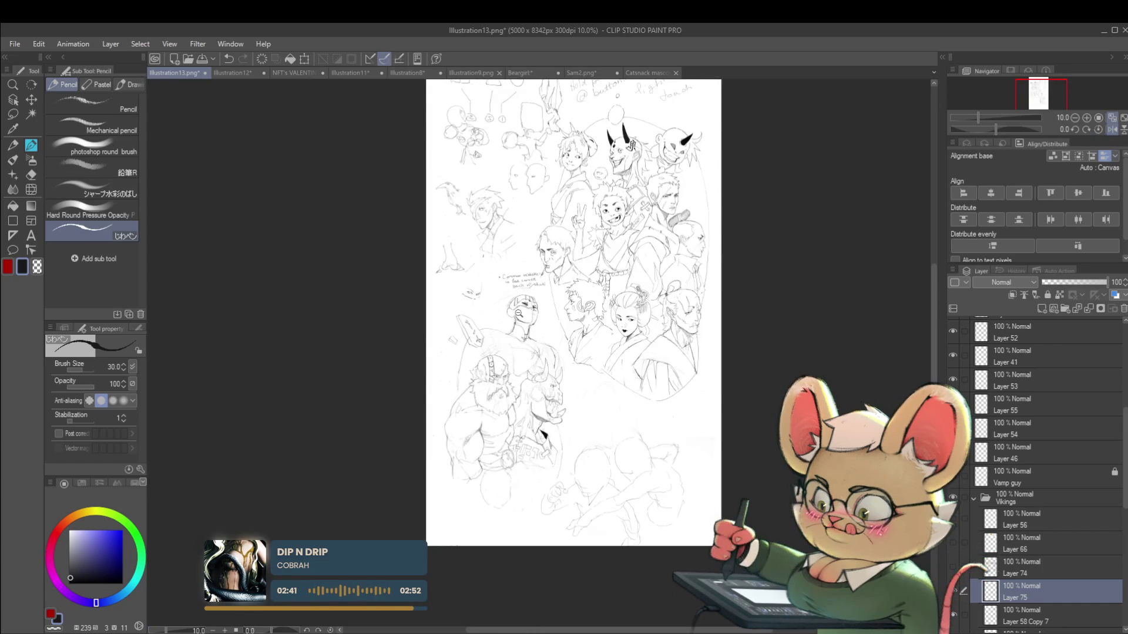
pyautogui.scroll(3, 514, 315)
pyautogui.scroll(2, 556, 313)
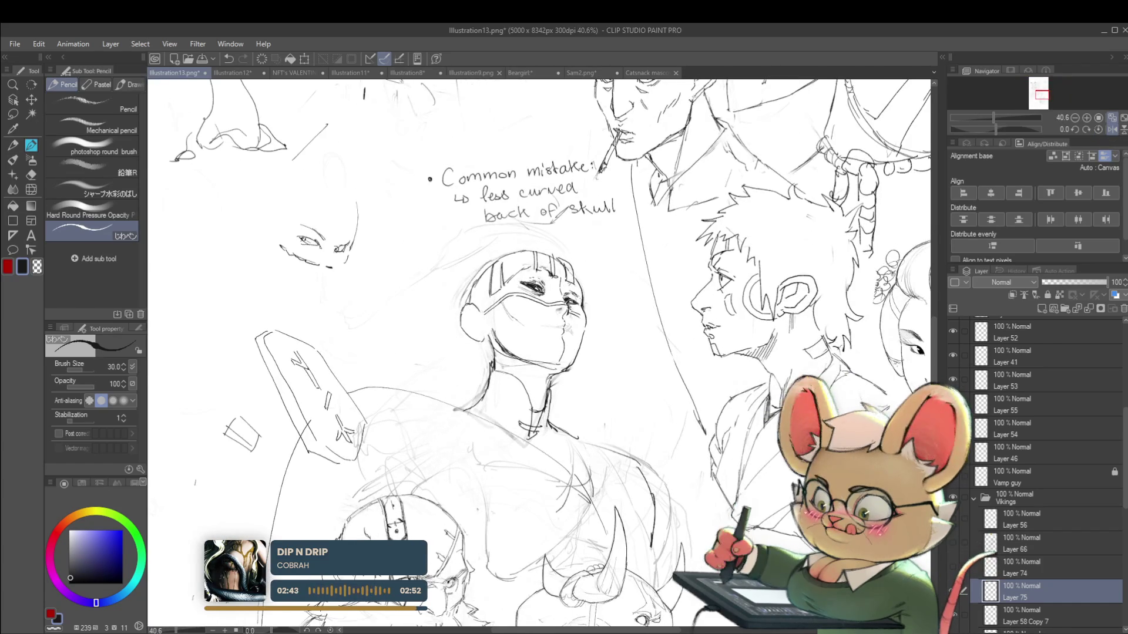
pyautogui.scroll(2, 556, 313)
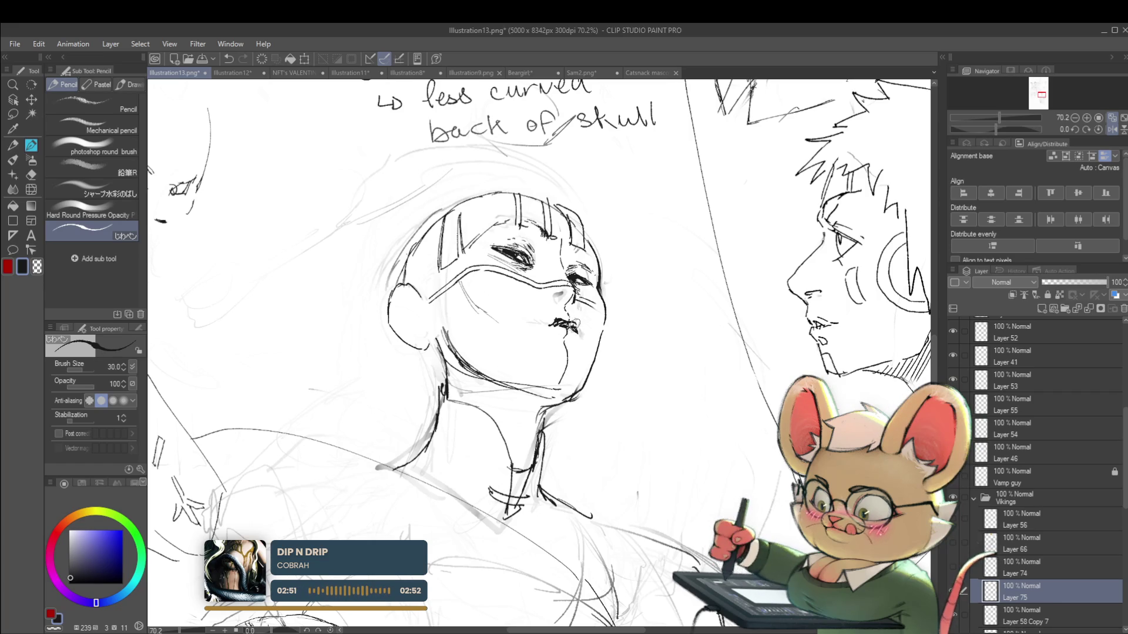
# Step: Recheck the head shape in mirror view and set Layer 58 Copy 7 to edit with Layer 75
pyautogui.scroll(-2, 549, 322)
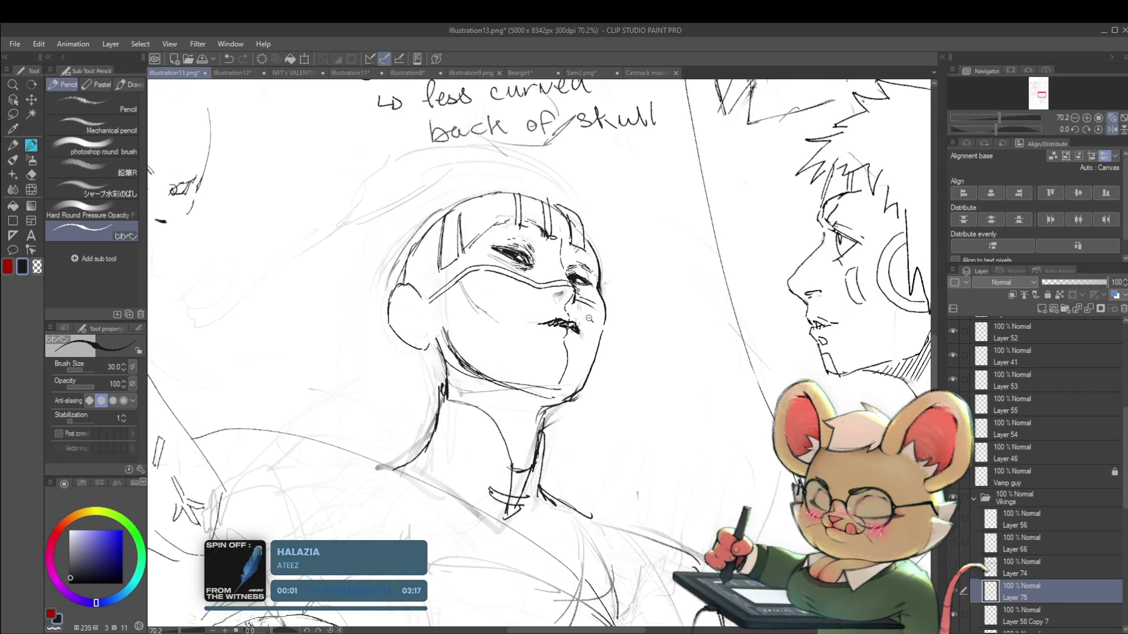
pyautogui.scroll(-3, 549, 323)
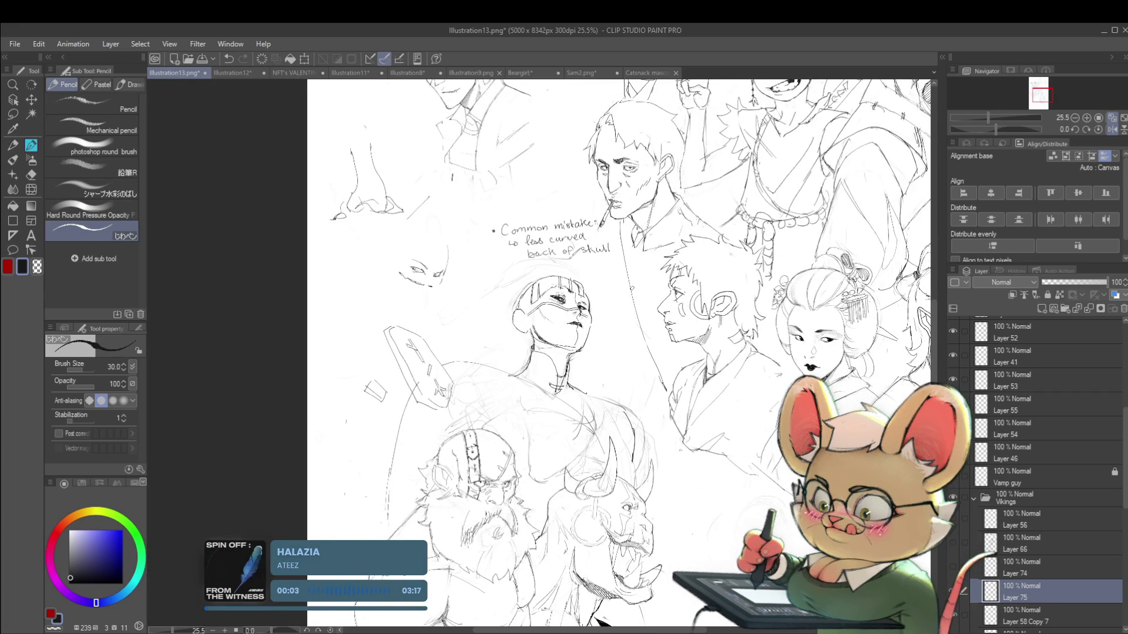
pyautogui.scroll(4, 548, 328)
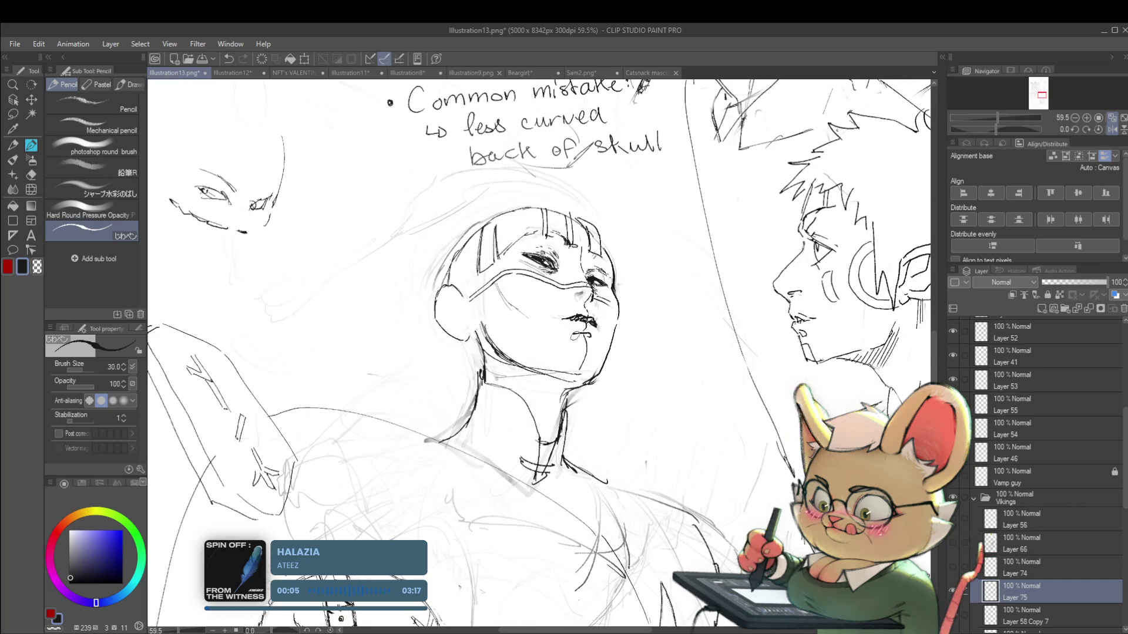
pyautogui.scroll(-2, 610, 332)
pyautogui.scroll(-2, 647, 323)
pyautogui.scroll(-1, 694, 316)
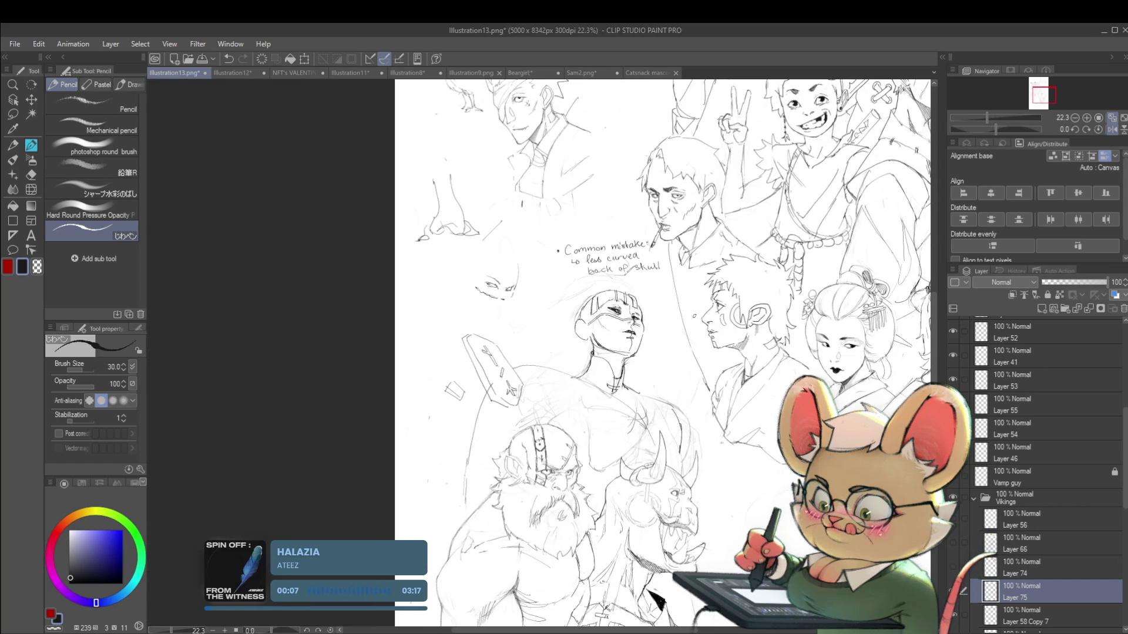
pyautogui.press('h')
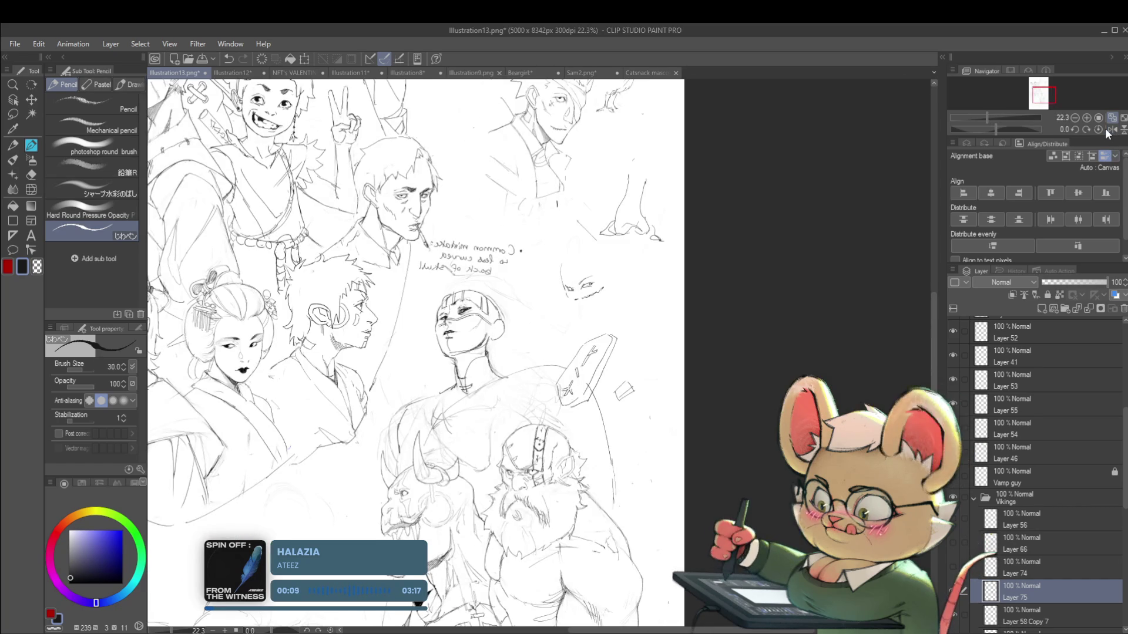
pyautogui.scroll(2, 448, 347)
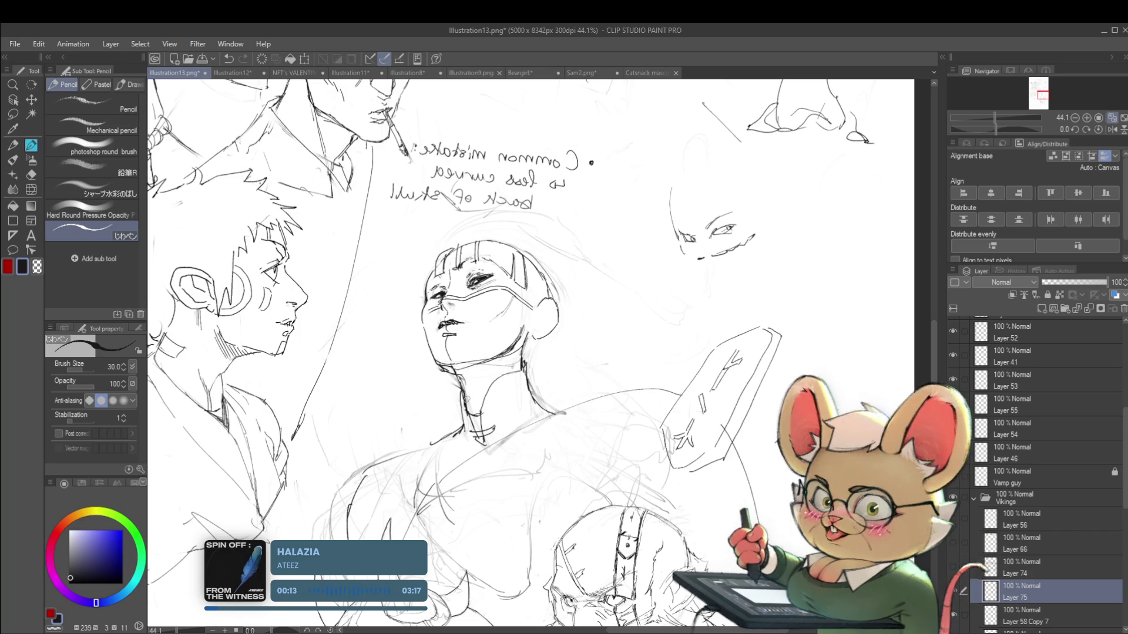
pyautogui.scroll(-3, 488, 358)
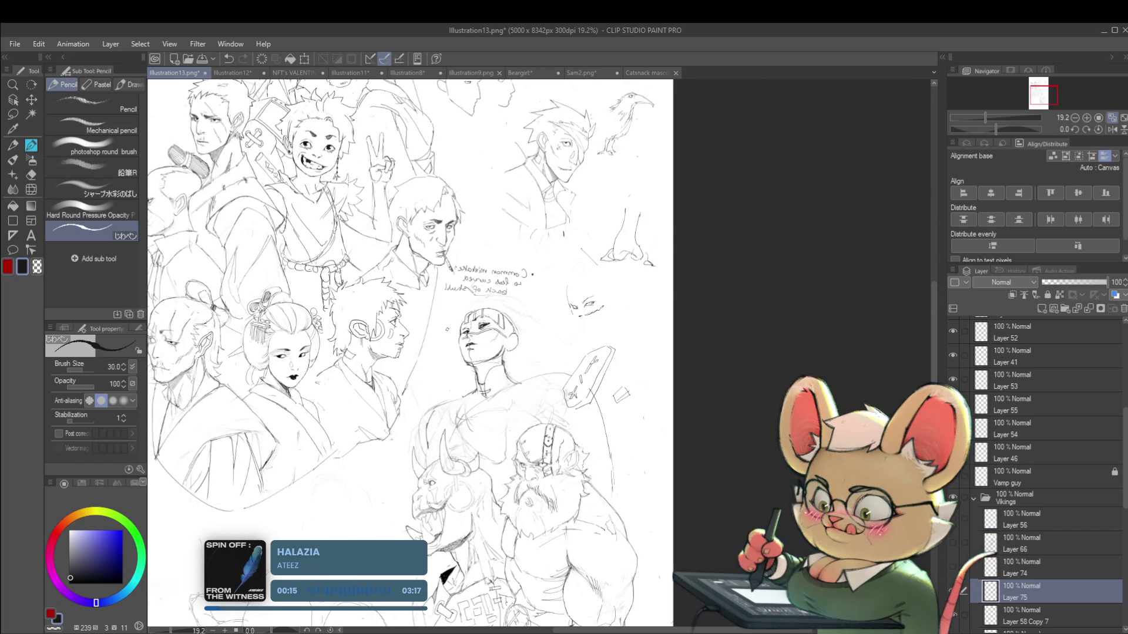
pyautogui.scroll(1, 446, 329)
pyautogui.scroll(2, 447, 329)
pyautogui.scroll(1, 445, 320)
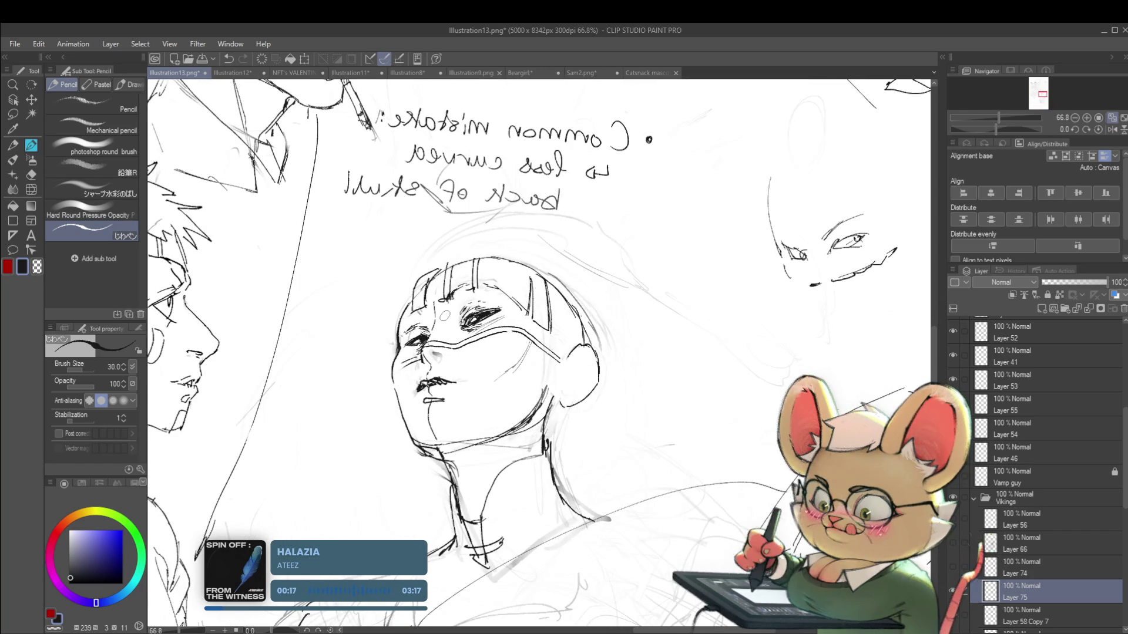
pyautogui.keyDown('ctrl'); pyautogui.click(1041, 618); pyautogui.keyUp('ctrl')
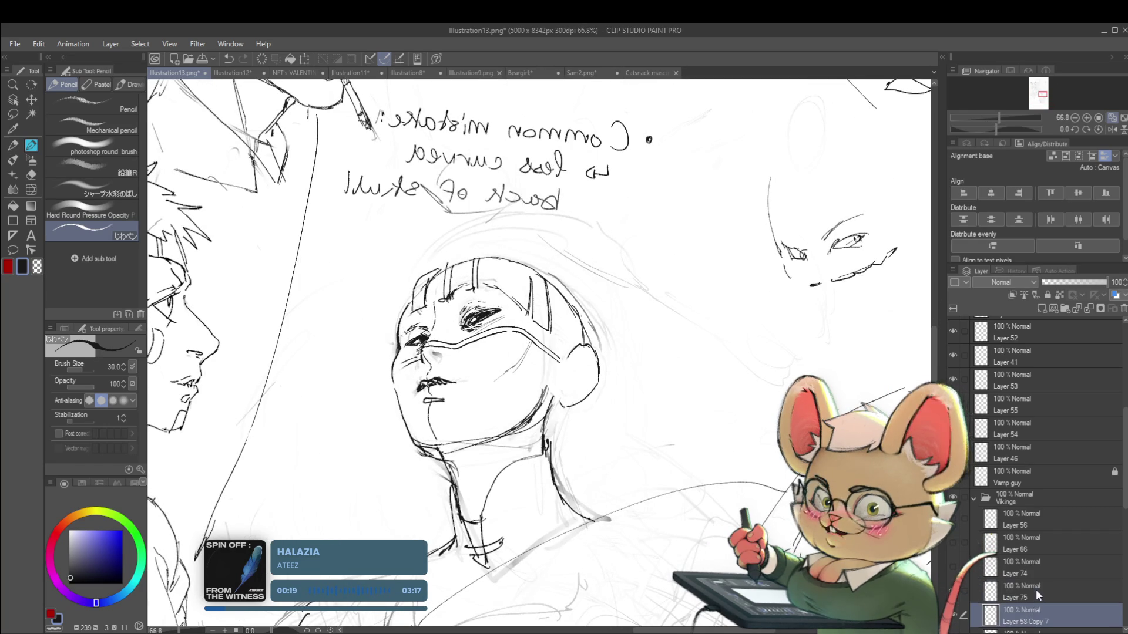
# Step: Use the warp tool to push the eye and brow lines into shape
pyautogui.click(32, 190)
pyautogui.scroll(3, 426, 354)
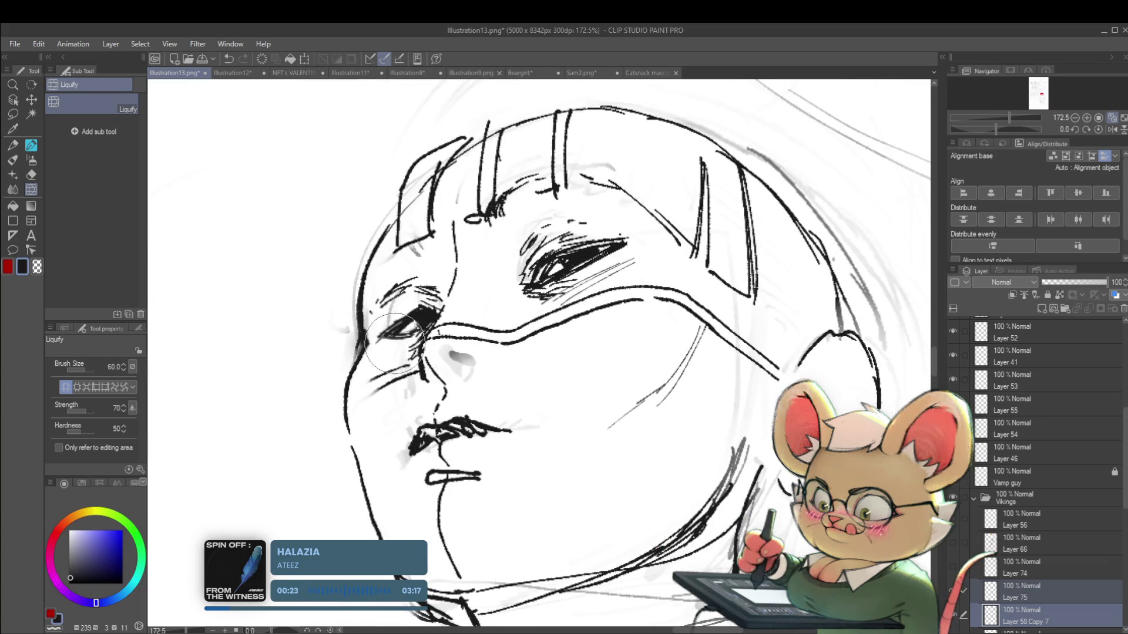
pyautogui.moveTo(385, 332); pyautogui.dragTo(394, 305)
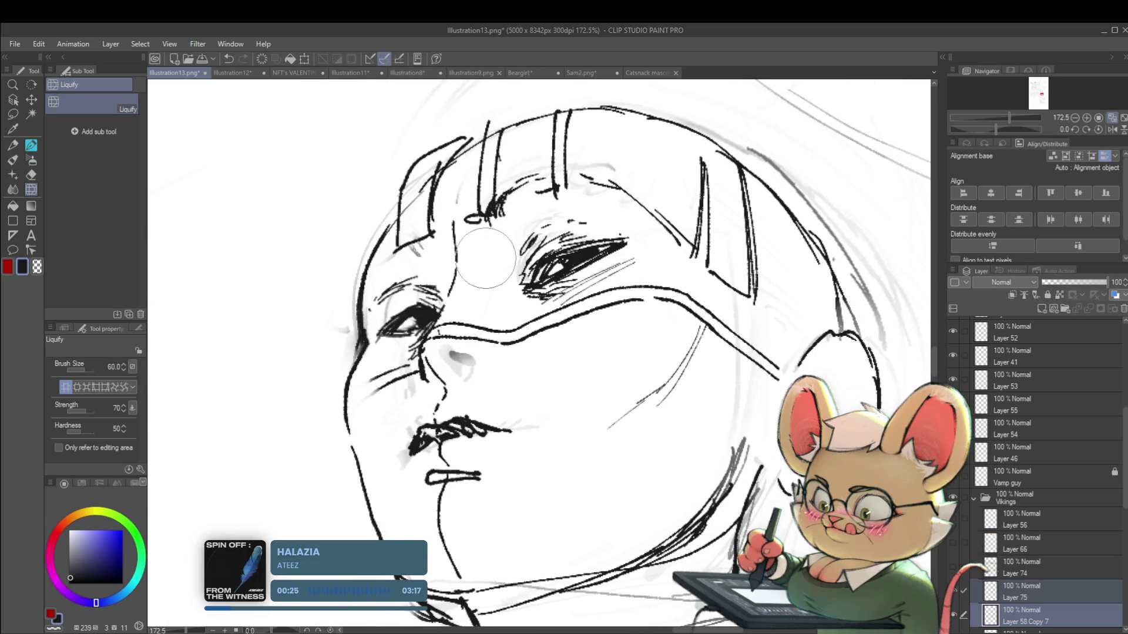
pyautogui.scroll(-5, 606, 341)
pyautogui.scroll(-2, 605, 340)
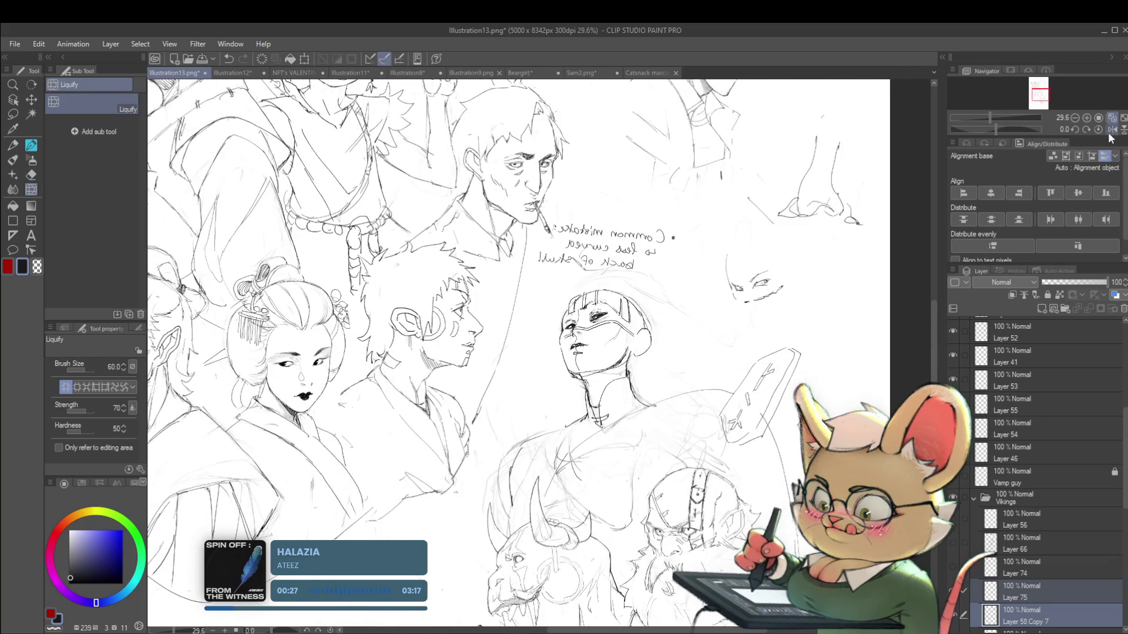
# Step: Unflip the canvas, pan across the page, then mirror it again to check proportions
pyautogui.click(1110, 130)
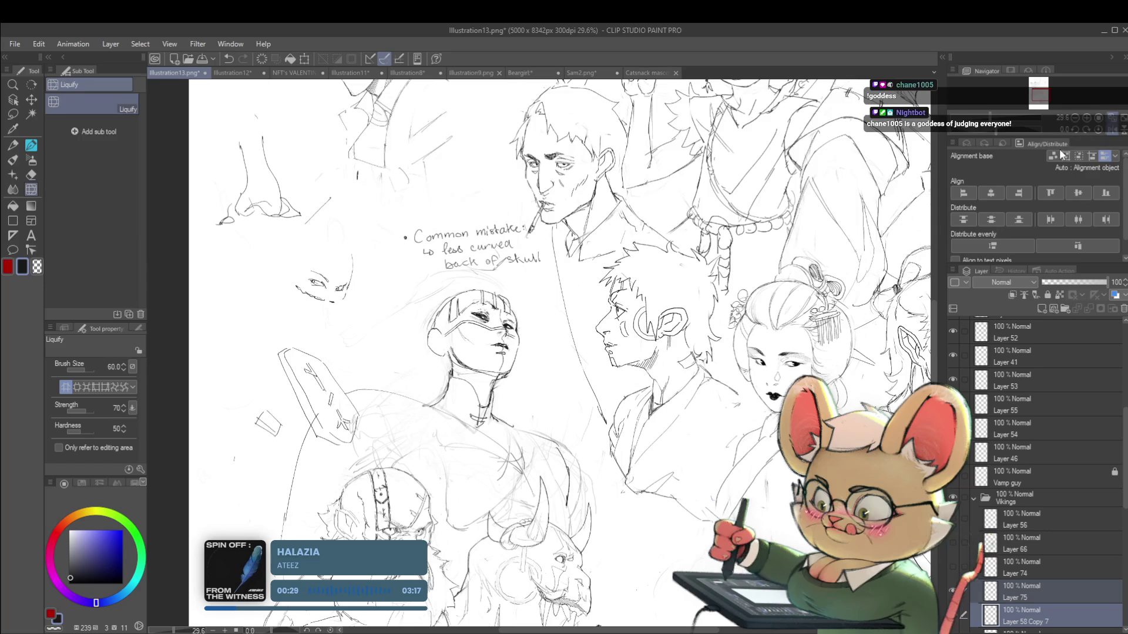
pyautogui.moveTo(555, 390); pyautogui.dragTo(582, 377)
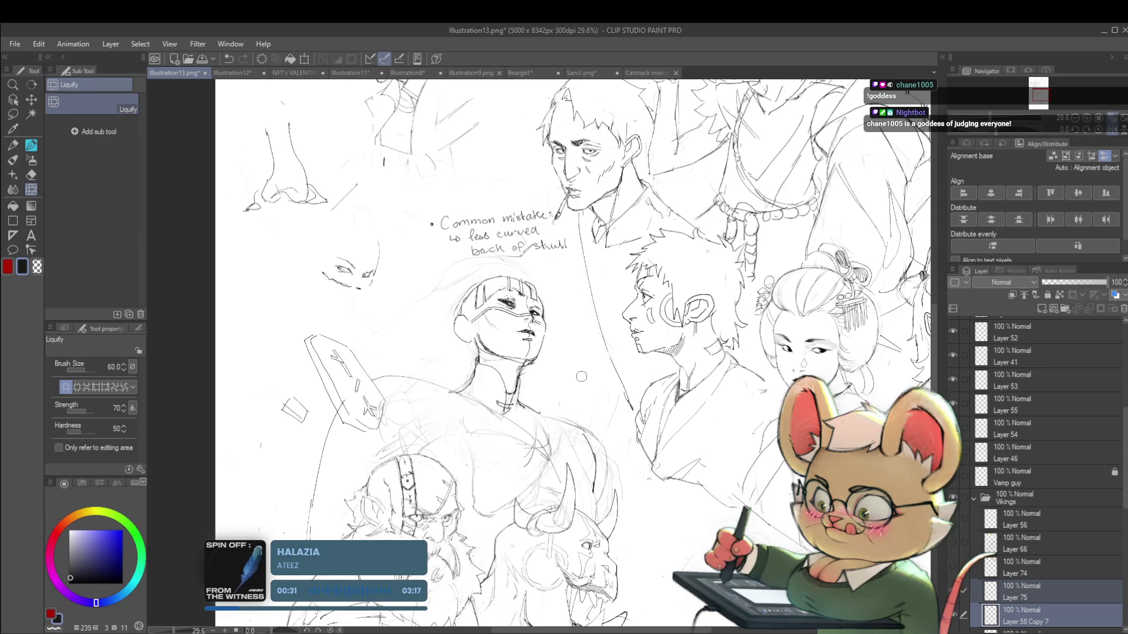
pyautogui.scroll(5, 573, 317)
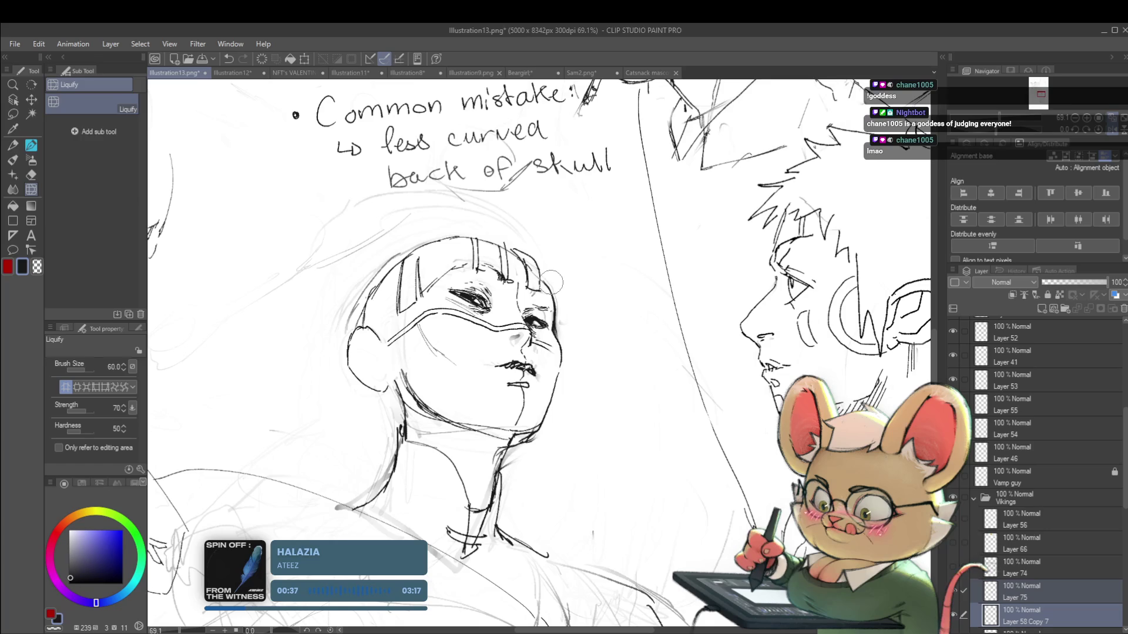
pyautogui.scroll(-5, 581, 323)
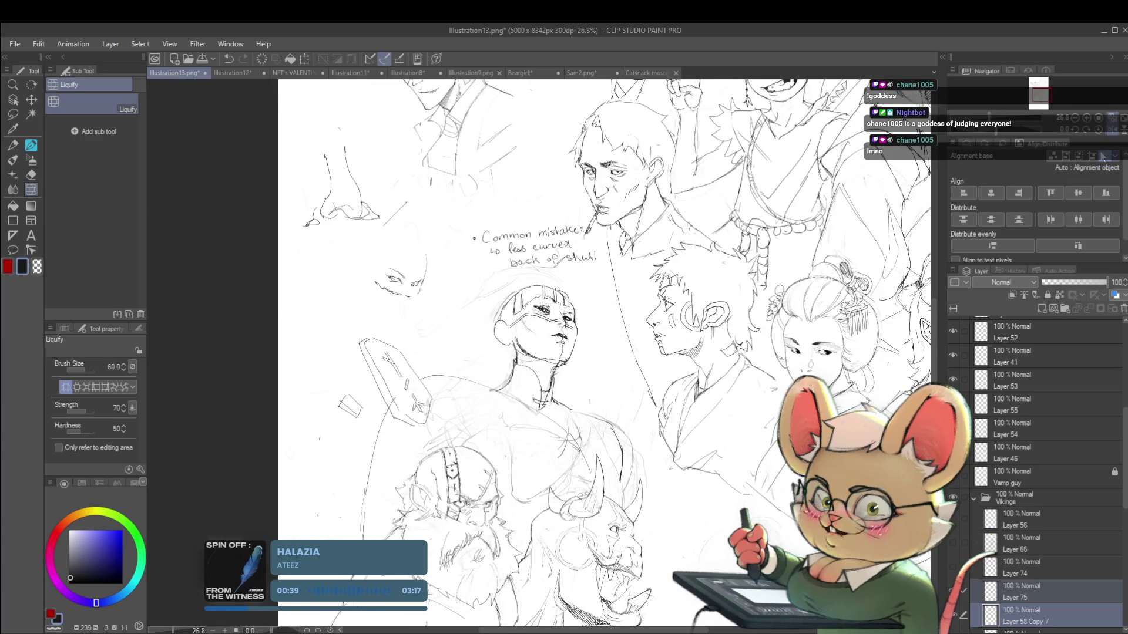
pyautogui.click(1111, 132)
pyautogui.scroll(5, 503, 331)
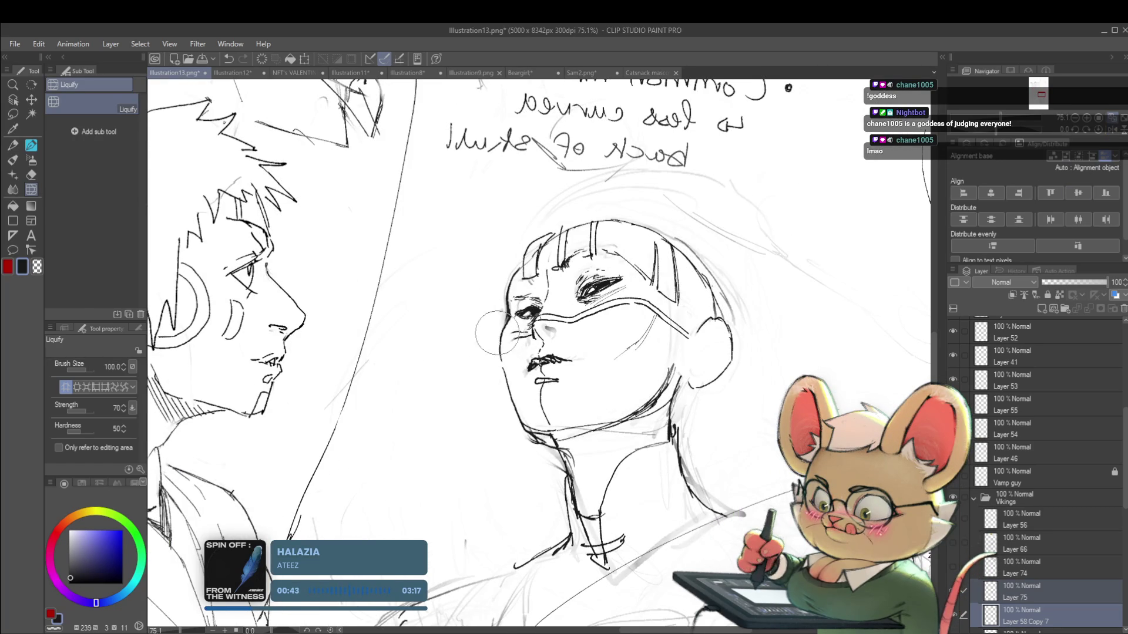
pyautogui.scroll(-3, 498, 378)
pyautogui.scroll(-2, 517, 306)
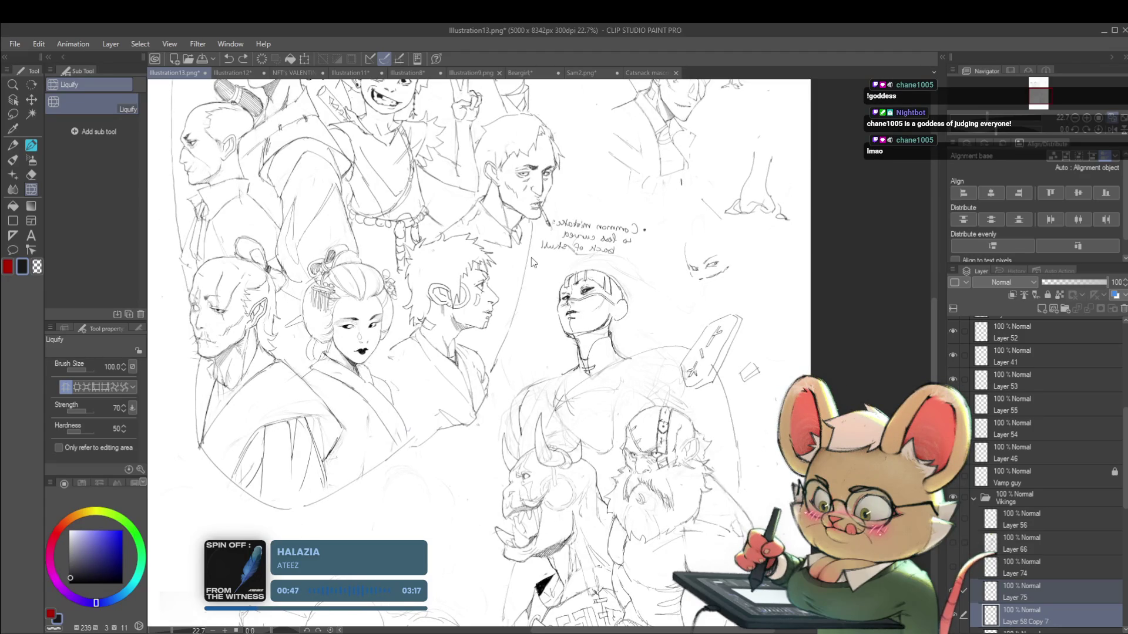
pyautogui.scroll(5, 564, 291)
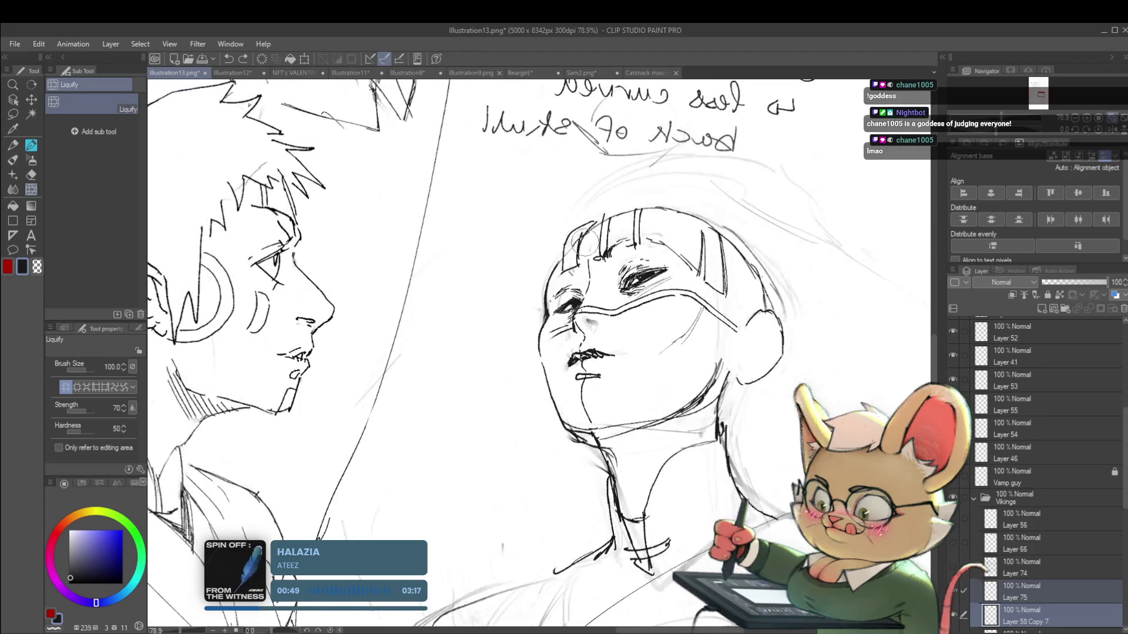
# Step: Make Layer 75 the active drawing layer with the Pencil selected
pyautogui.click(1023, 600)
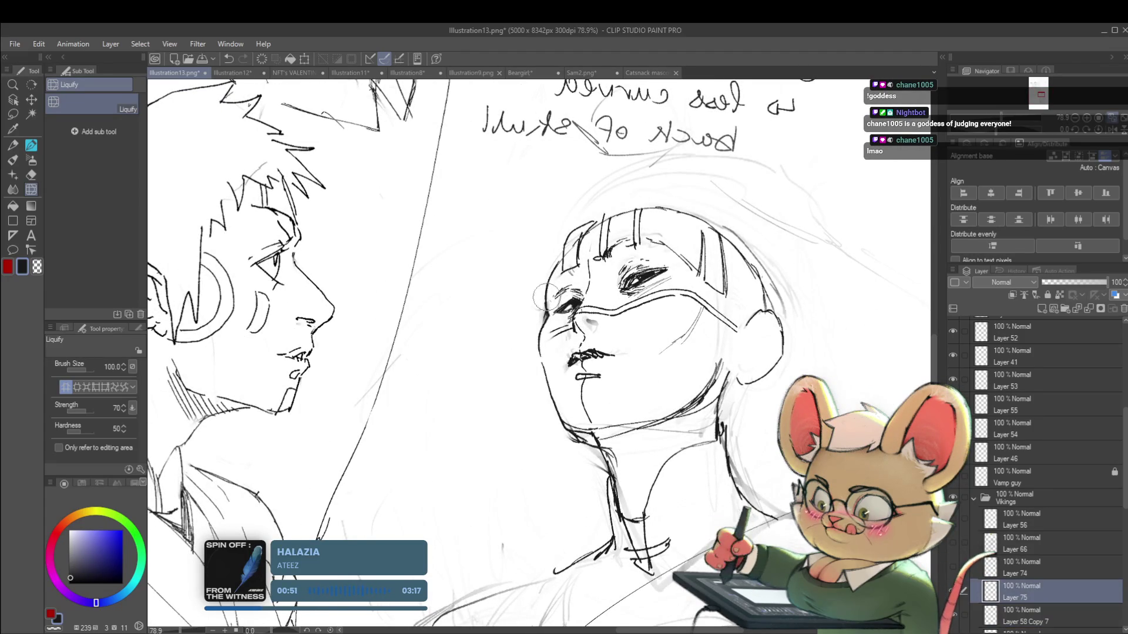
pyautogui.scroll(-5, 525, 315)
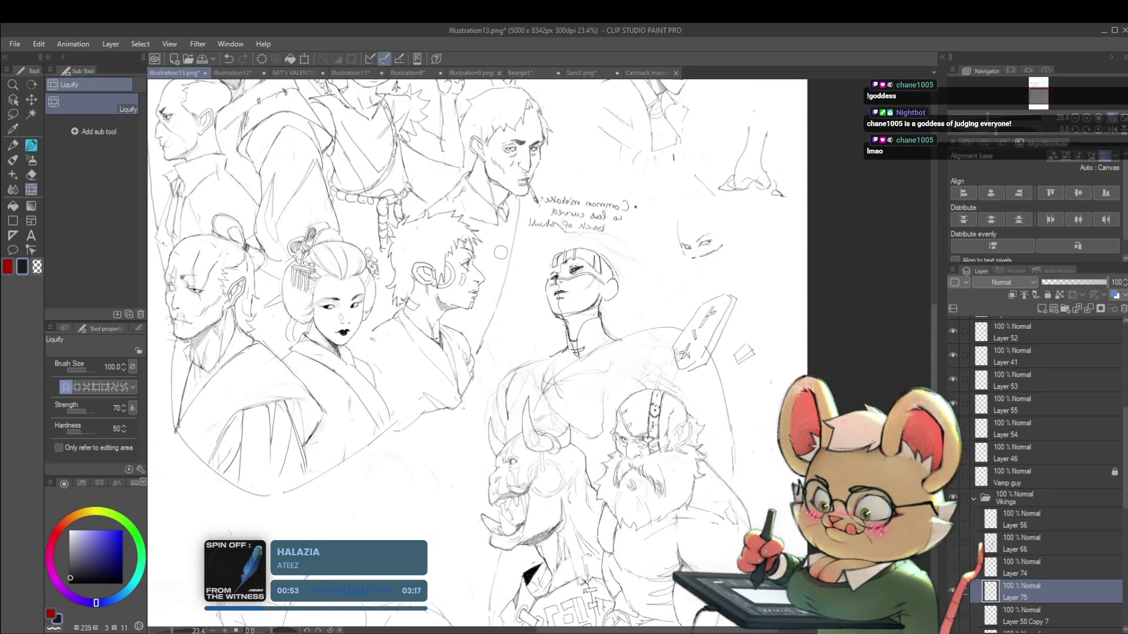
pyautogui.scroll(1, 609, 276)
pyautogui.scroll(1, 609, 276)
pyautogui.scroll(1, 609, 276)
pyautogui.press('p')
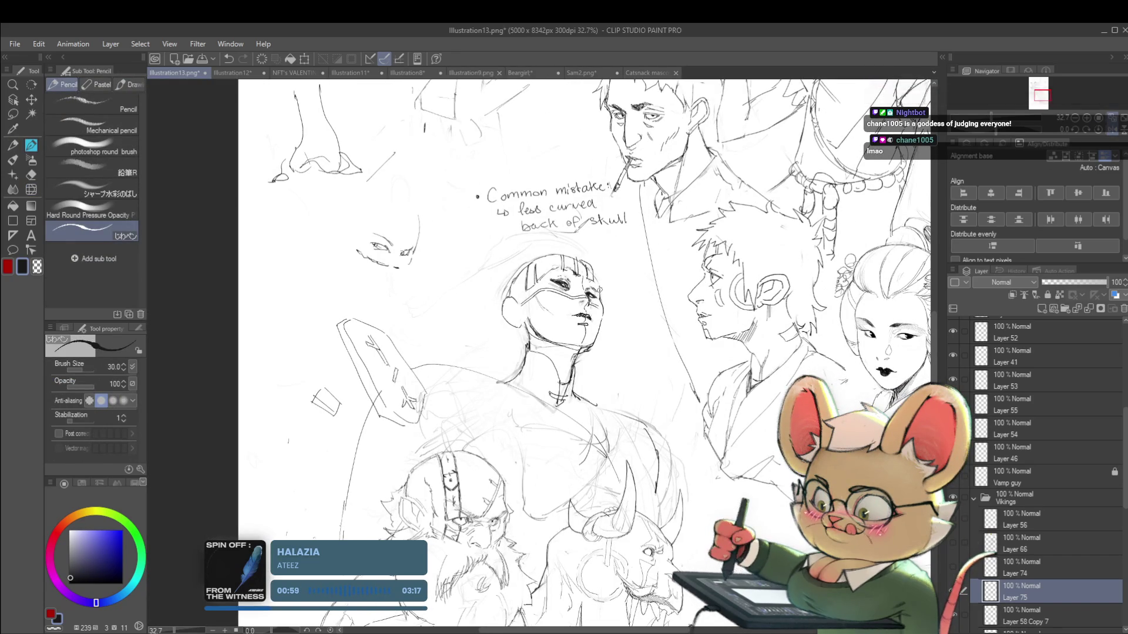
# Step: Undo the last pencil stroke near the masked face's cheek
pyautogui.scroll(-4, 605, 294)
pyautogui.scroll(1, 575, 211)
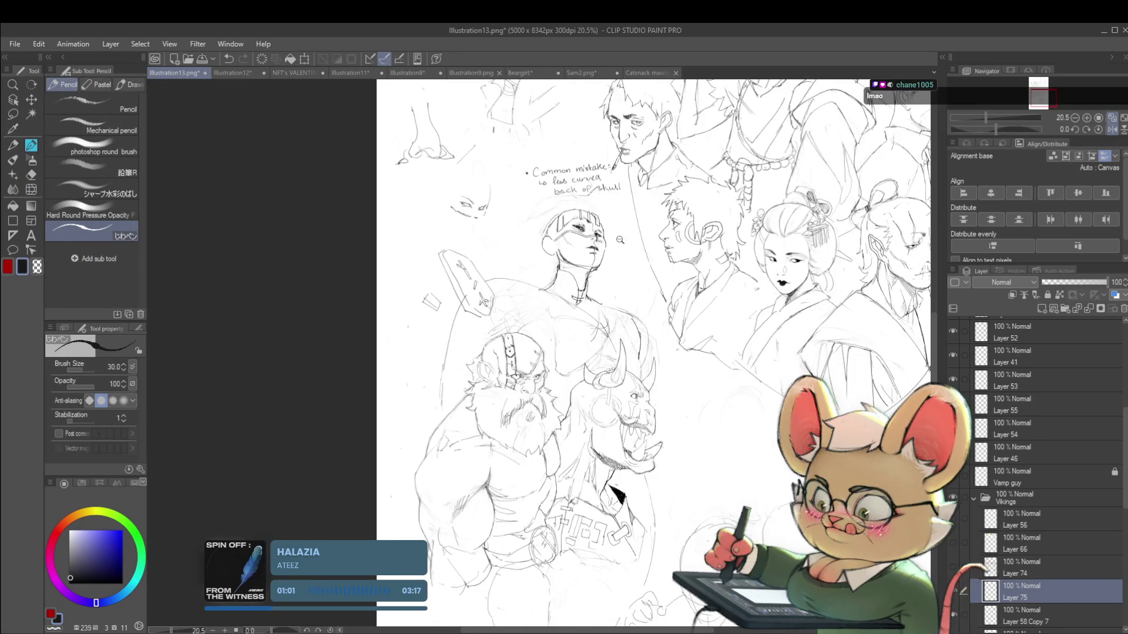
pyautogui.scroll(4, 575, 211)
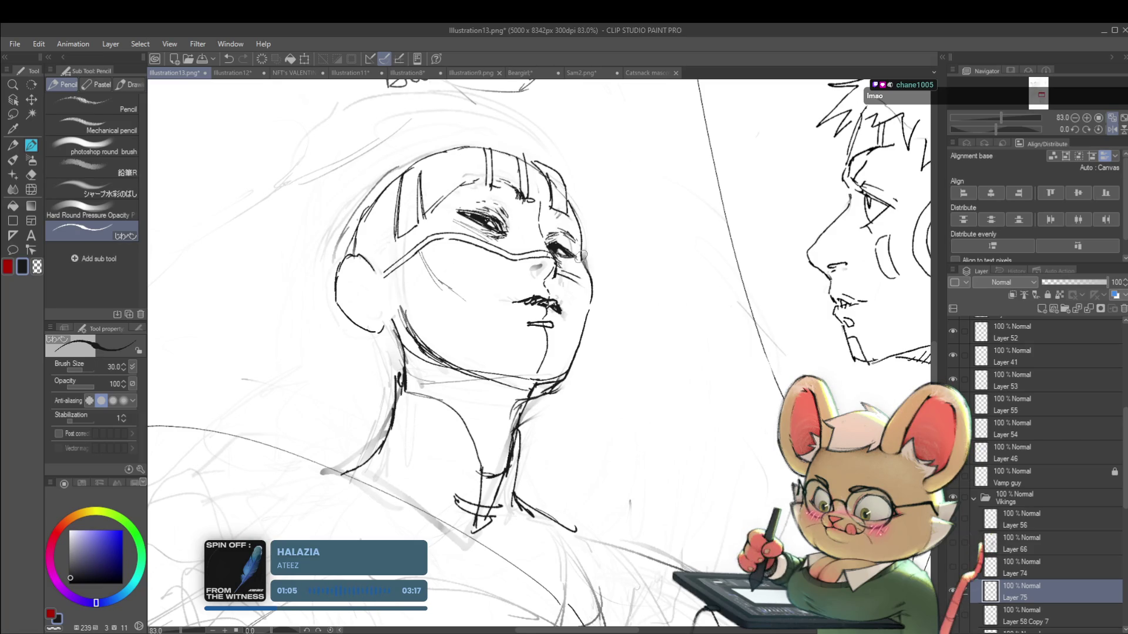
pyautogui.scroll(-5, 583, 257)
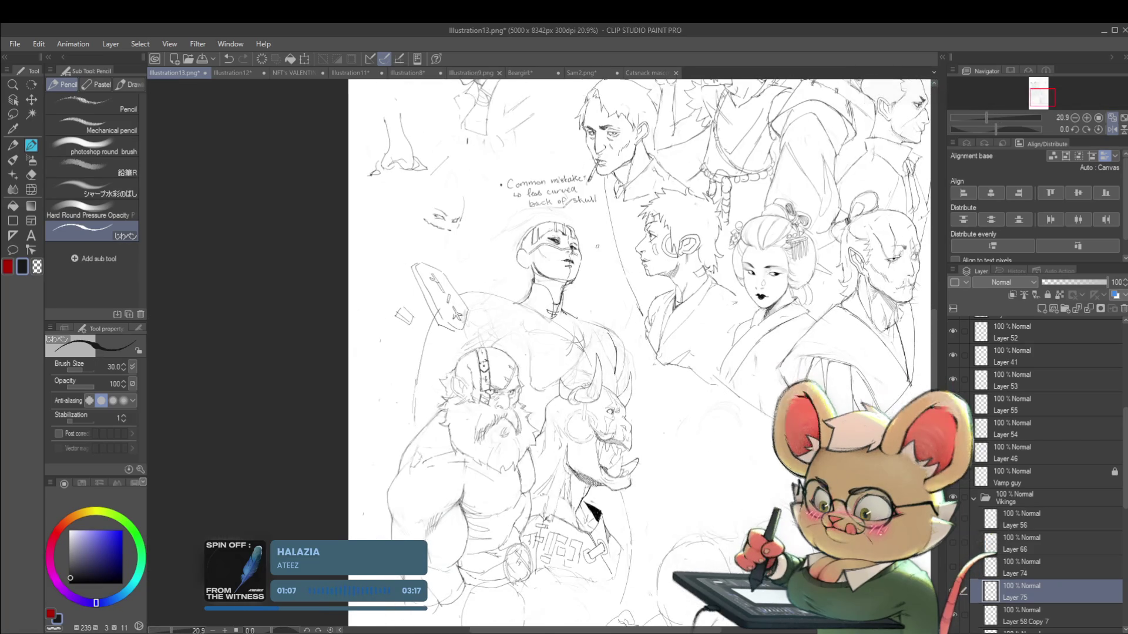
pyautogui.scroll(3, 595, 244)
pyautogui.scroll(1, 589, 242)
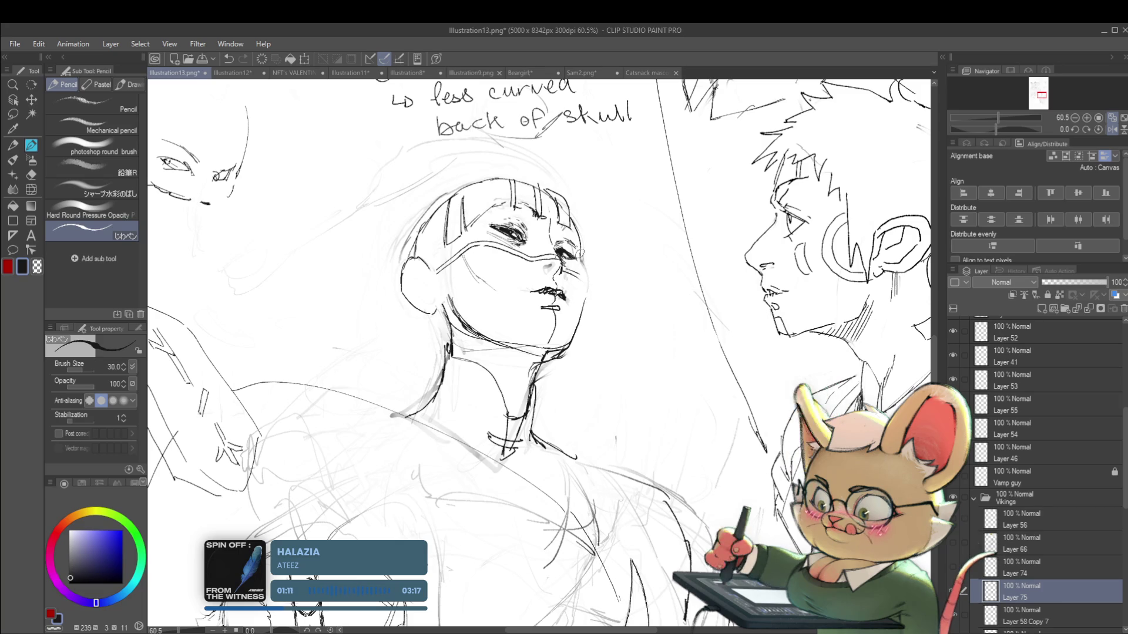
pyautogui.hotkey('ctrl', 'z')
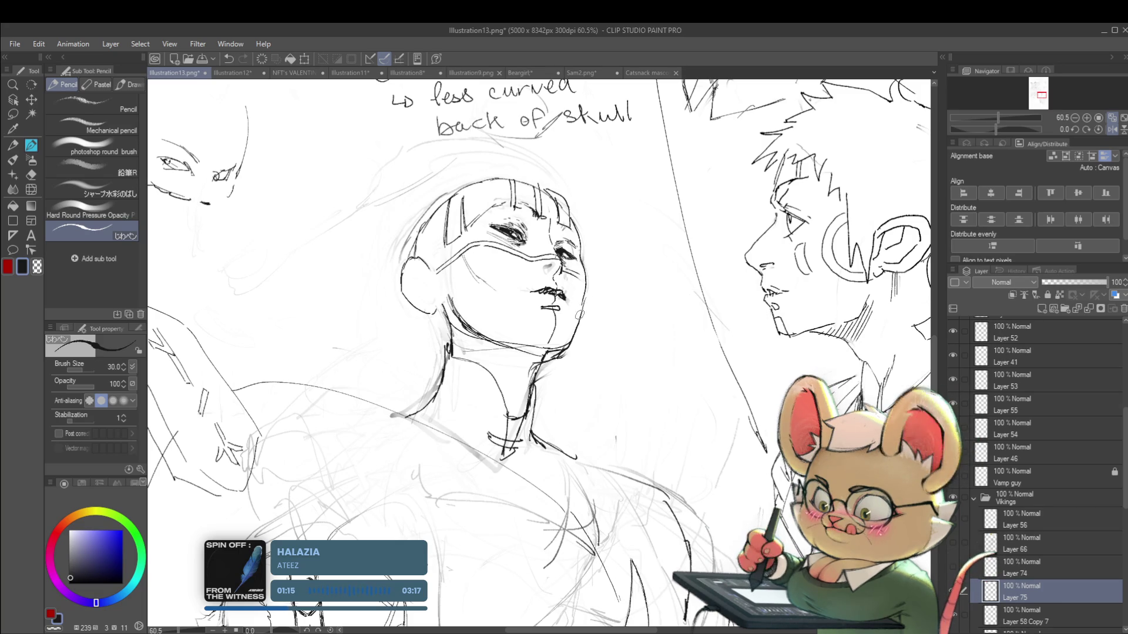
# Step: Mirror the canvas view horizontally to check the drawing
pyautogui.scroll(-3, 587, 289)
pyautogui.scroll(3, 595, 303)
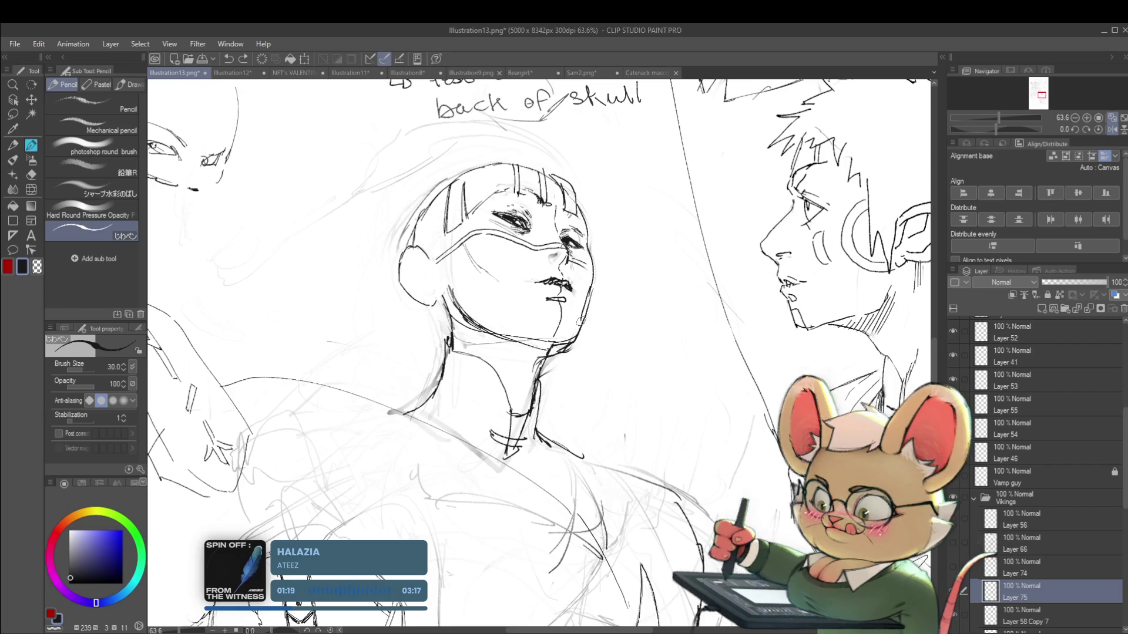
pyautogui.scroll(-5, 594, 314)
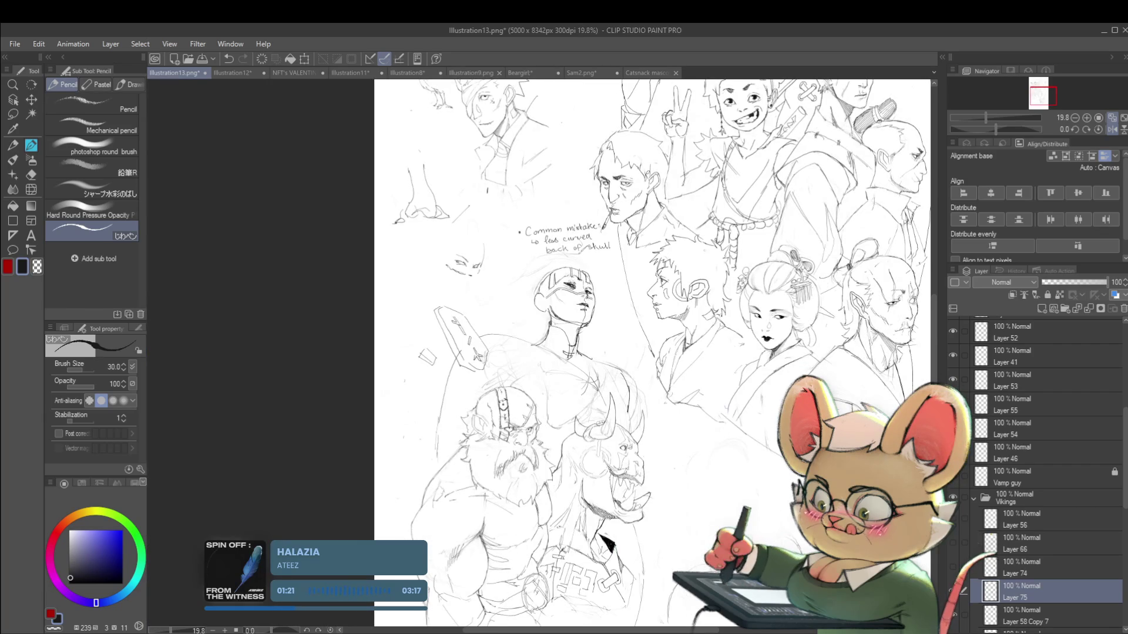
pyautogui.scroll(4, 598, 297)
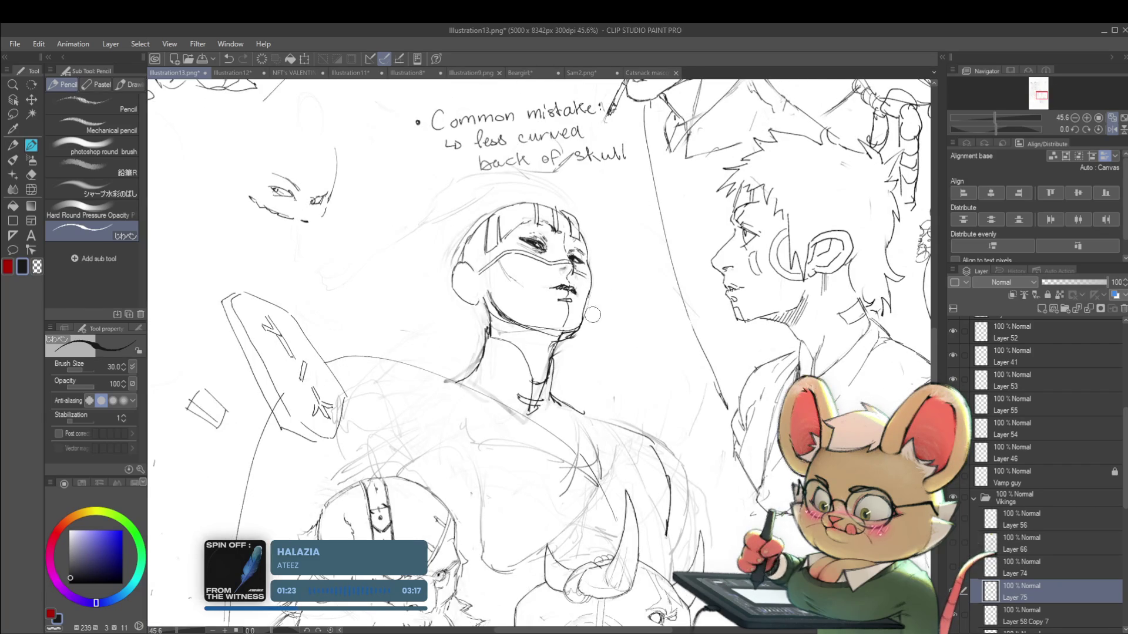
pyautogui.scroll(-3, 598, 296)
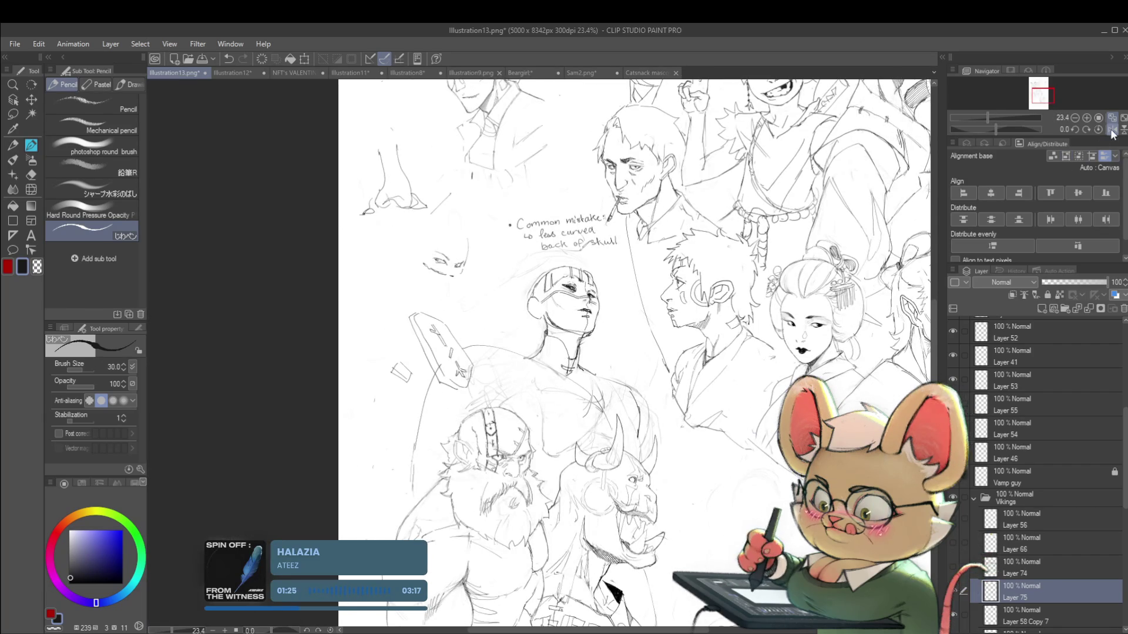
pyautogui.click(1112, 129)
pyautogui.scroll(3, 479, 320)
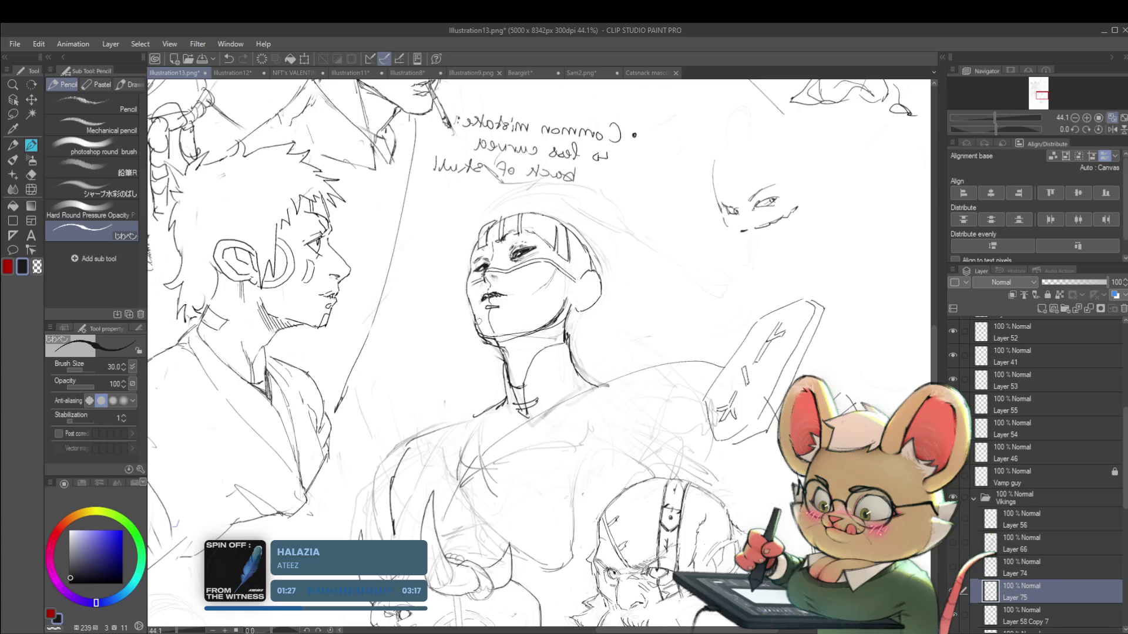
pyautogui.scroll(-4, 504, 320)
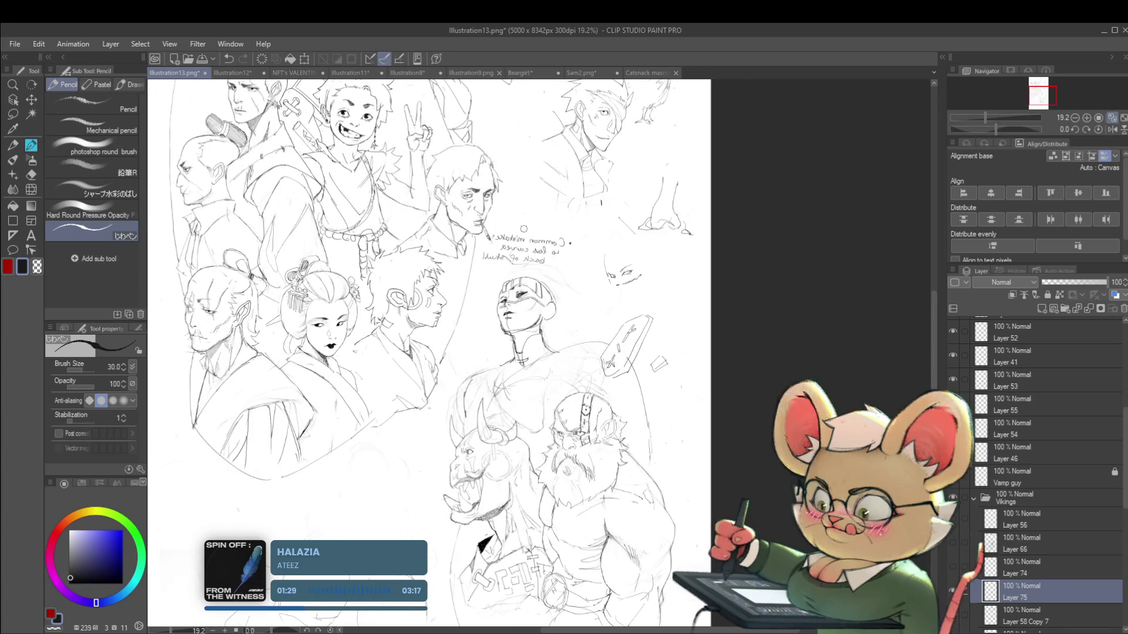
pyautogui.scroll(6, 494, 340)
pyautogui.scroll(-4, 504, 358)
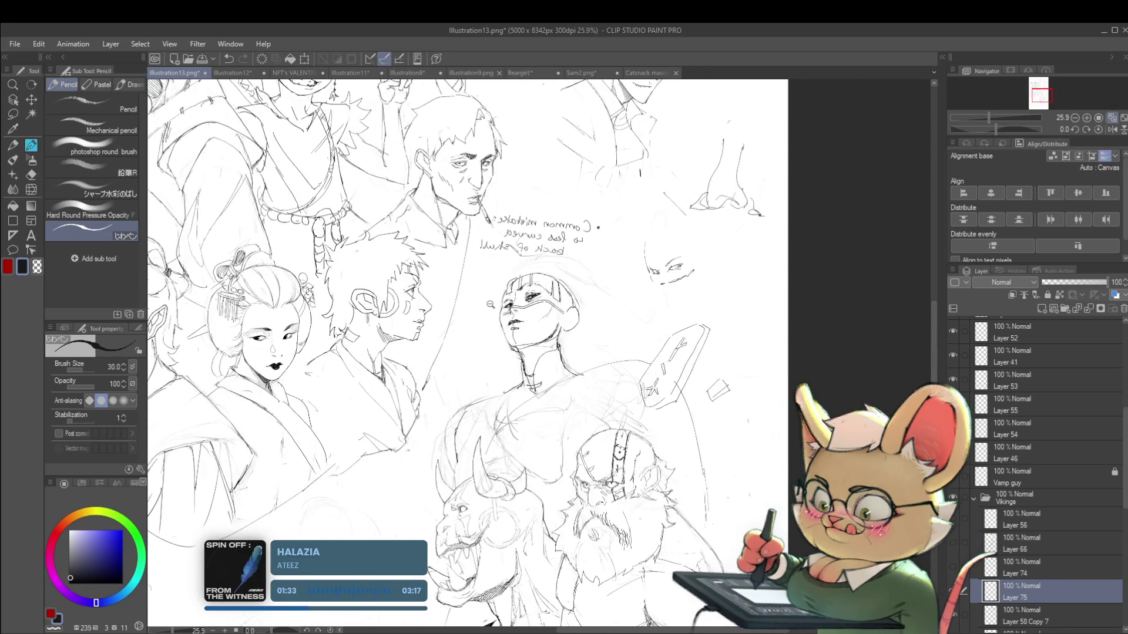
pyautogui.scroll(1, 490, 302)
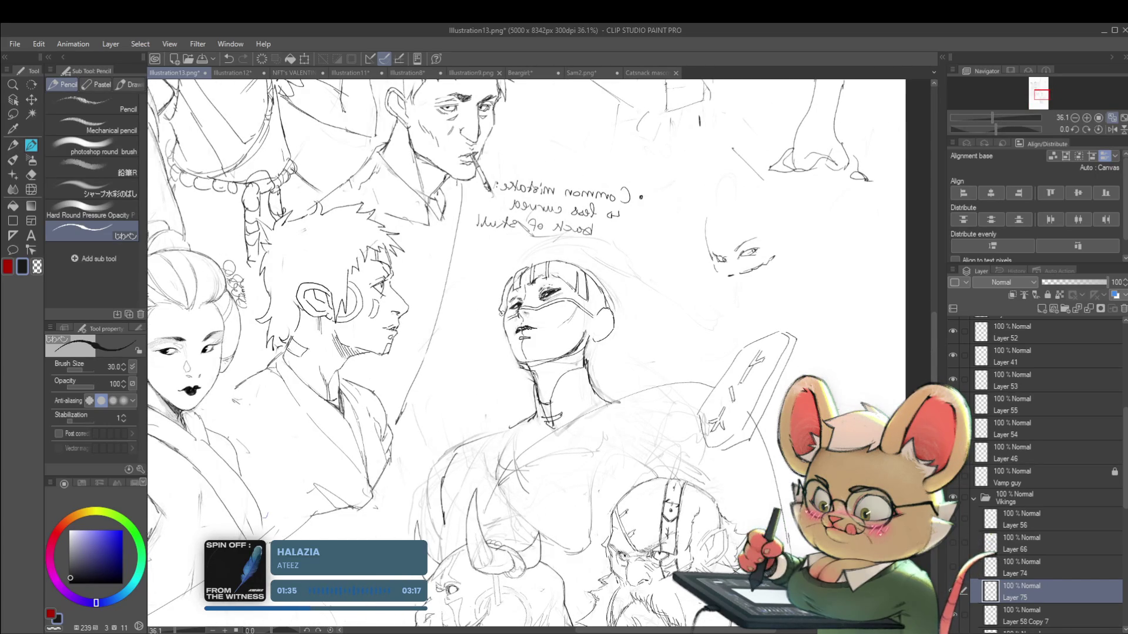
pyautogui.scroll(-4, 529, 277)
pyautogui.scroll(3, 586, 264)
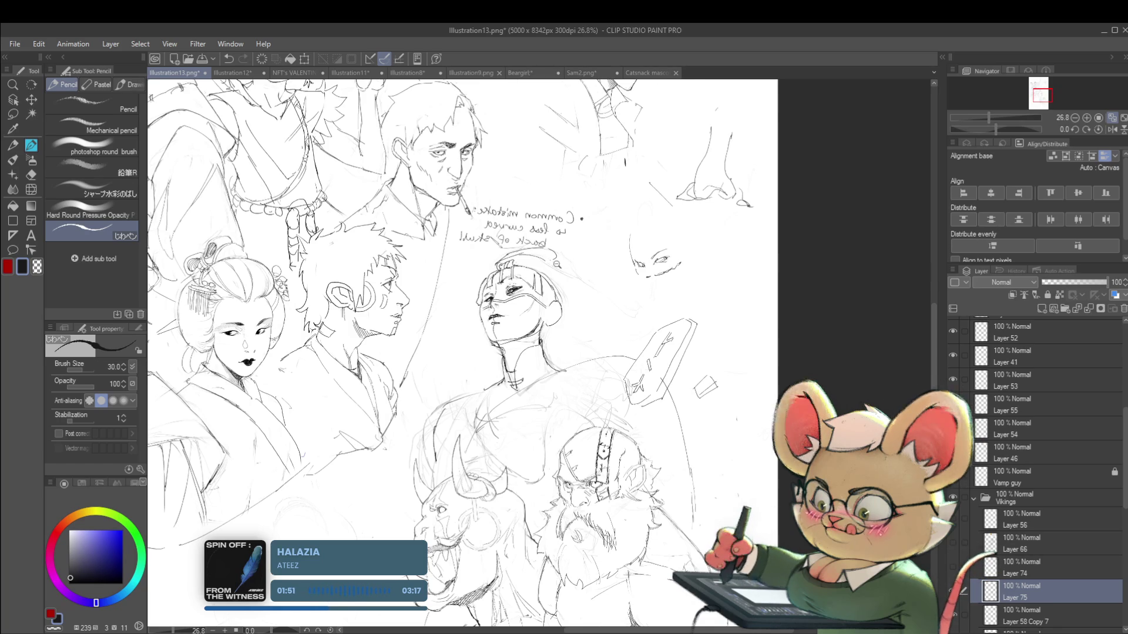
pyautogui.scroll(-2, 564, 273)
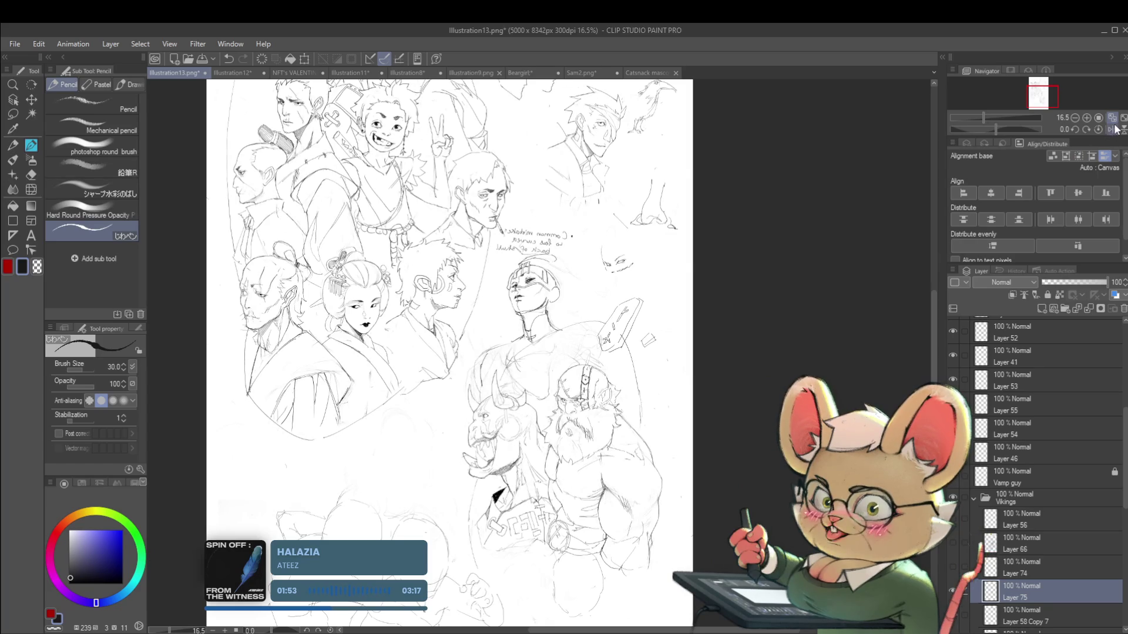
# Step: Flip the canvas view back to its normal orientation
pyautogui.click(1111, 129)
pyautogui.scroll(2, 670, 288)
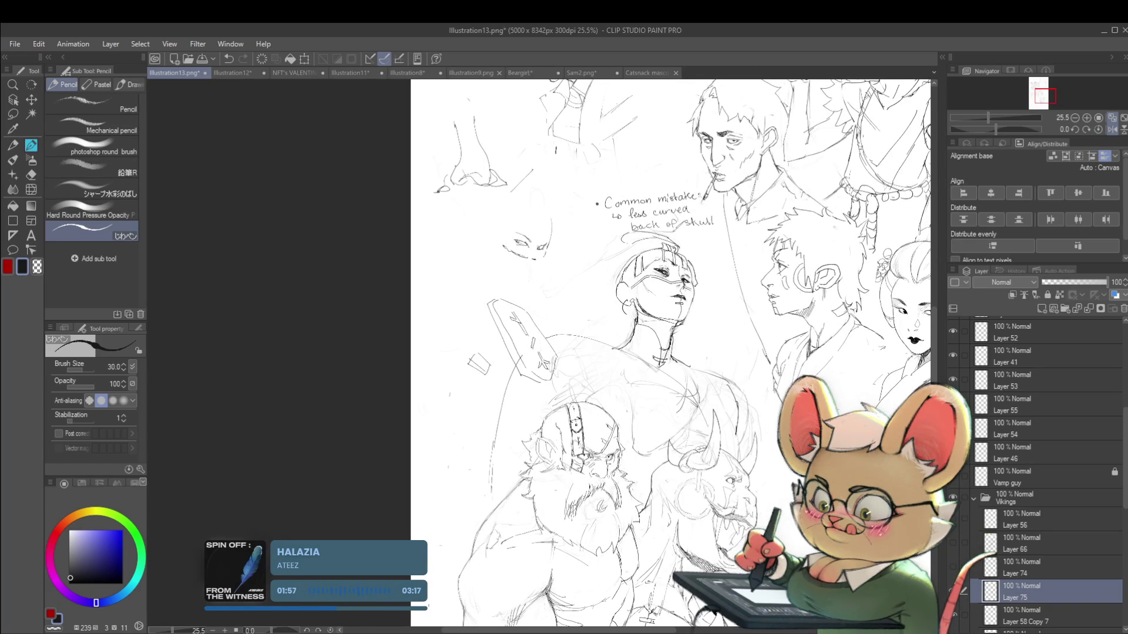
pyautogui.scroll(-2, 670, 293)
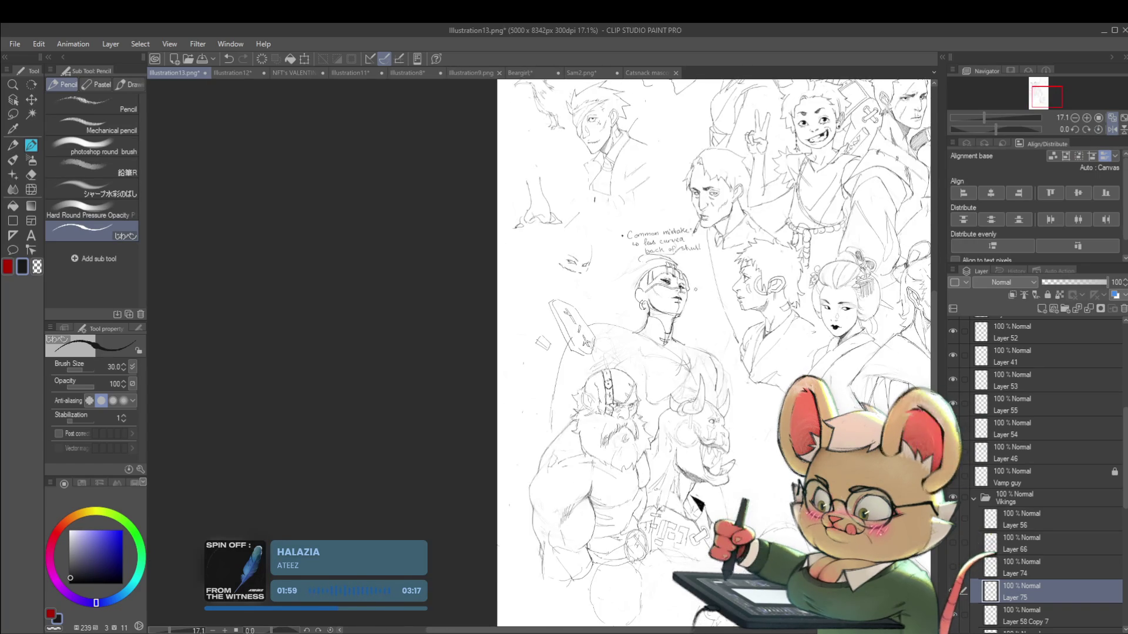
pyautogui.scroll(4, 669, 294)
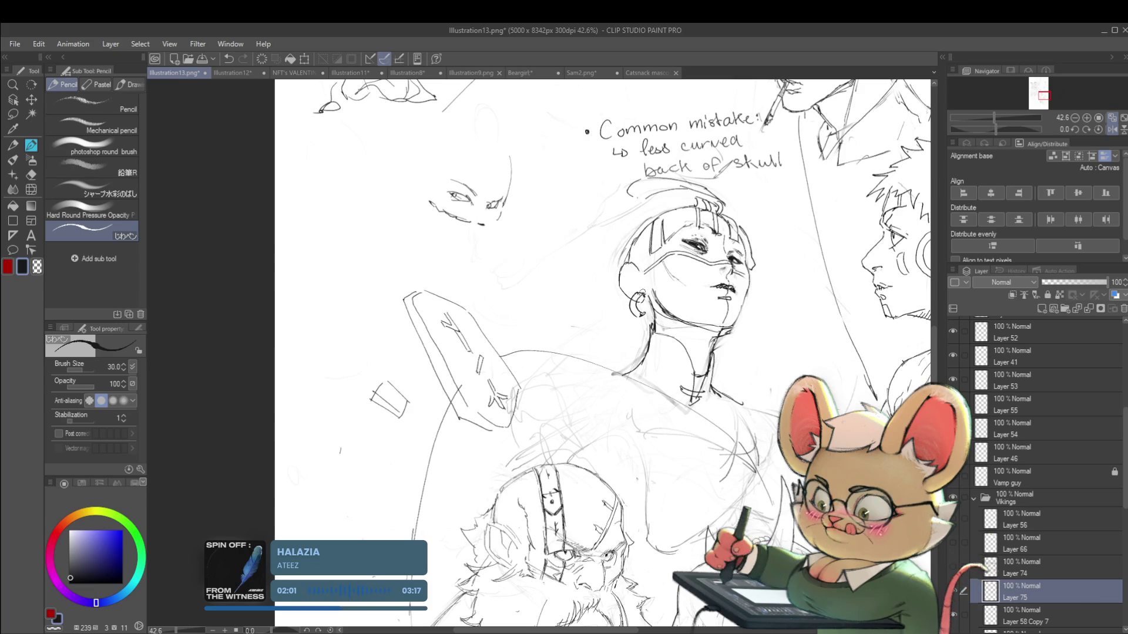
# Step: Darken the ear lines on the masked head
pyautogui.moveTo(640, 292); pyautogui.dragTo(631, 313)
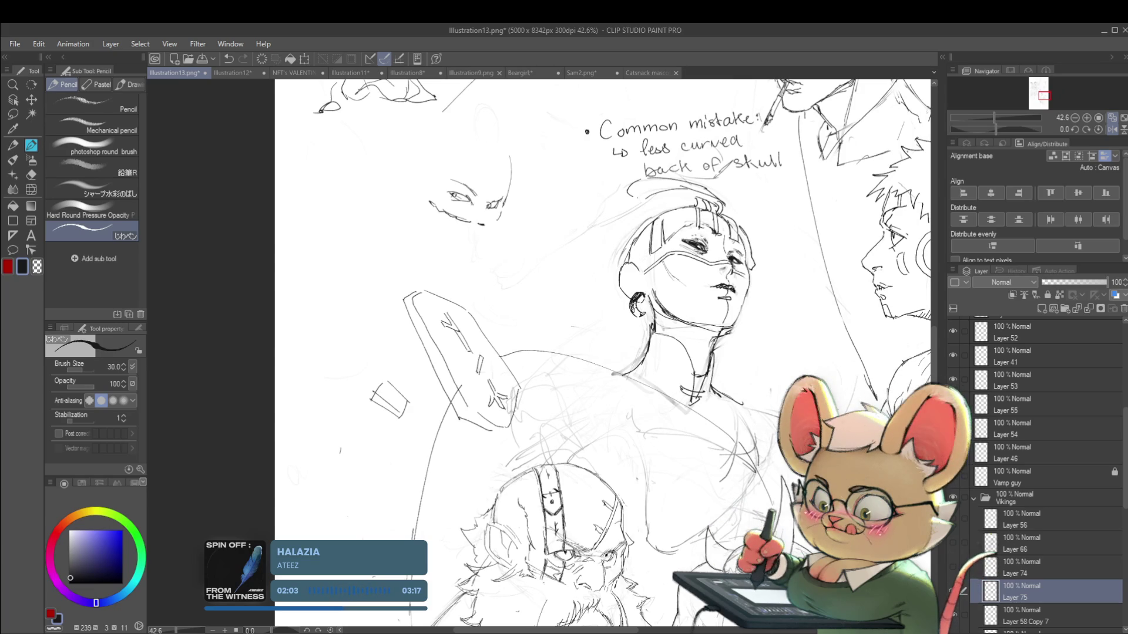
pyautogui.scroll(-2, 697, 284)
pyautogui.scroll(-1, 697, 284)
pyautogui.scroll(4, 676, 286)
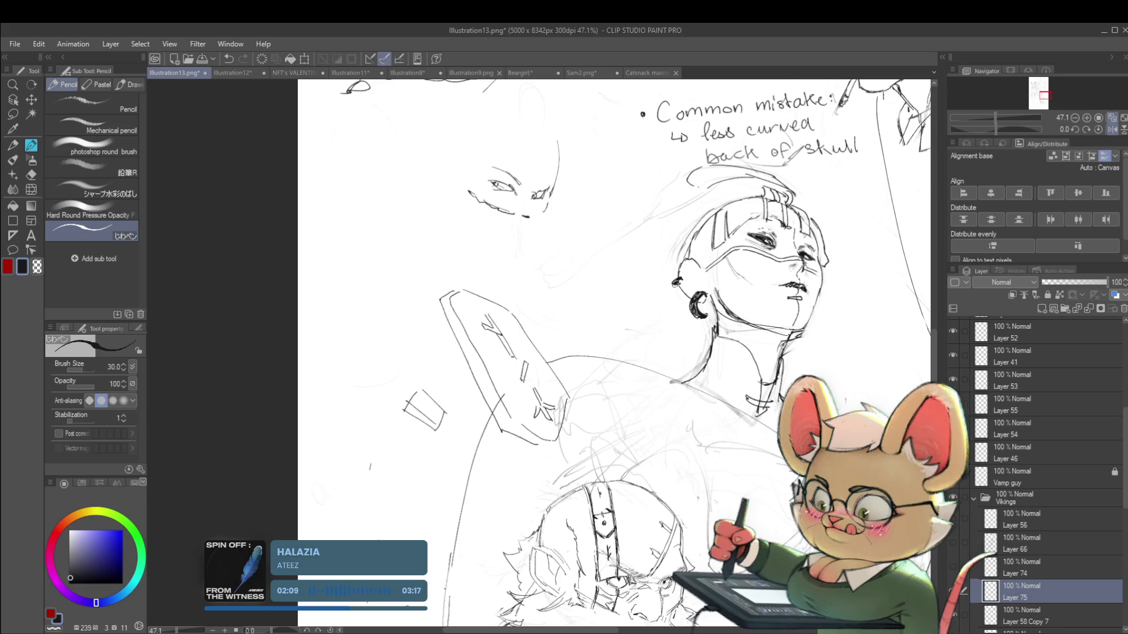
pyautogui.scroll(-3, 678, 282)
pyautogui.scroll(-1, 835, 352)
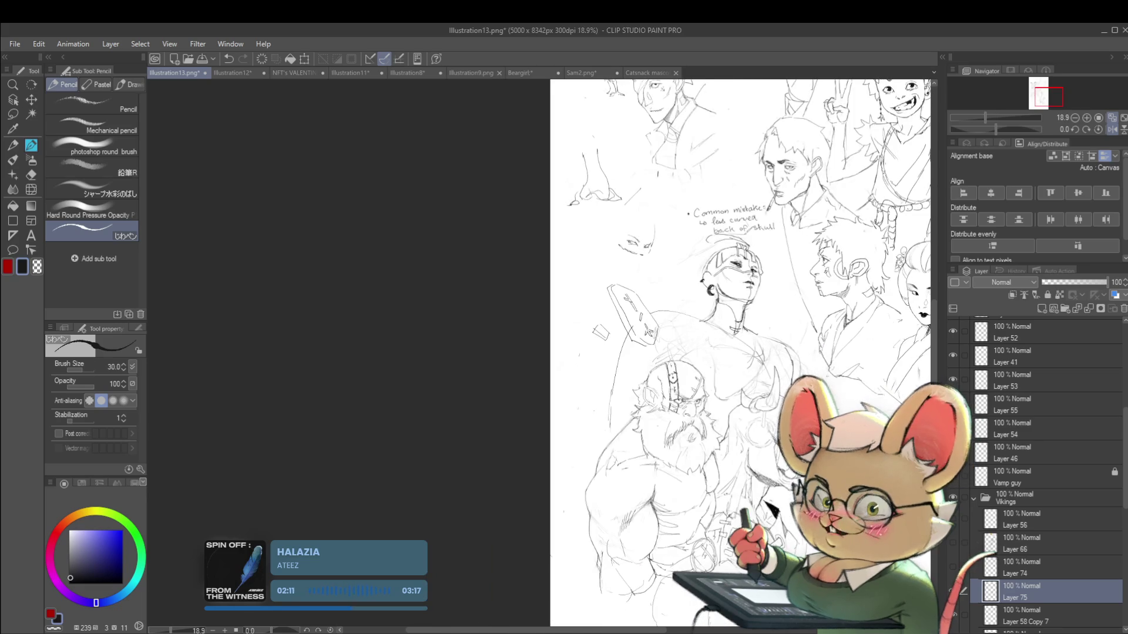
# Step: Mirror the view again and darken the masked face's chin and neck line
pyautogui.click(1111, 130)
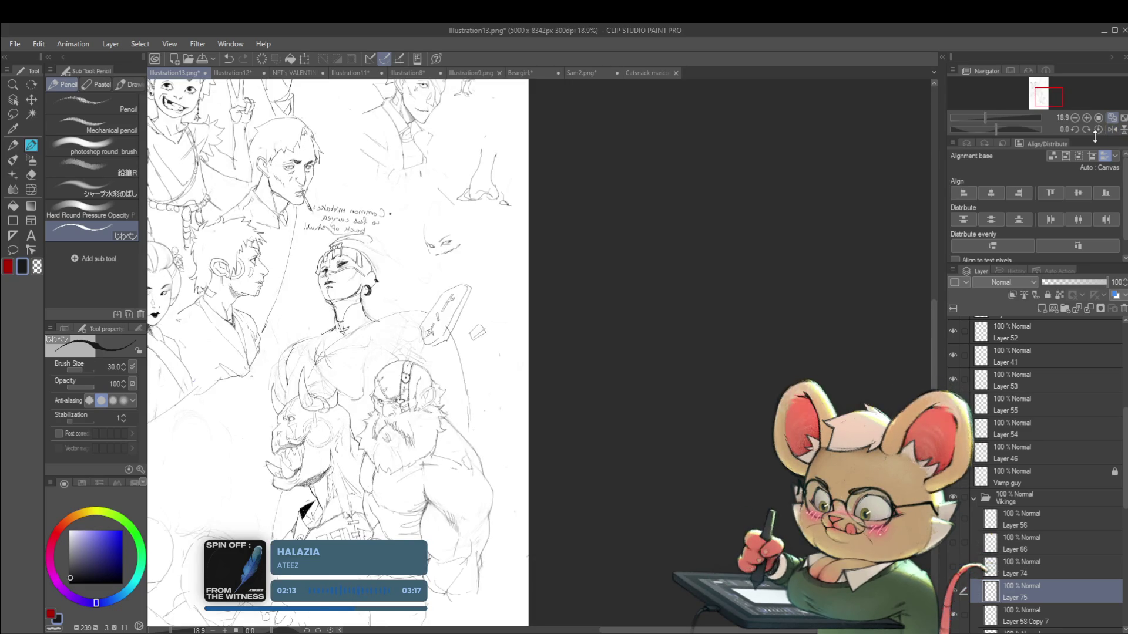
pyautogui.scroll(3, 328, 287)
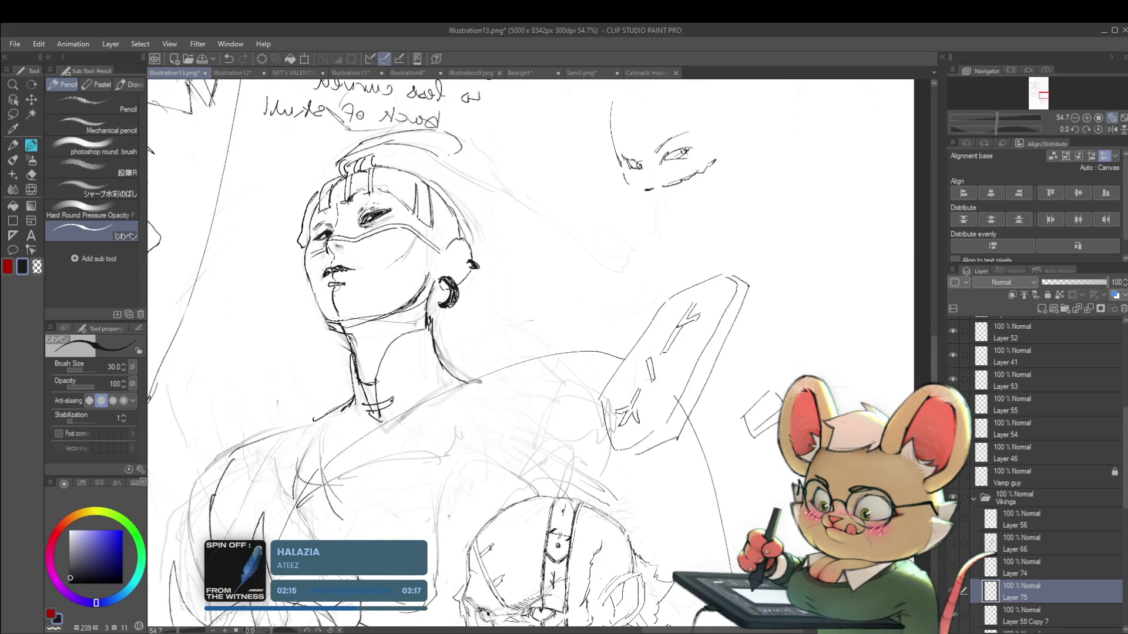
pyautogui.moveTo(336, 313); pyautogui.dragTo(350, 320)
pyautogui.scroll(-3, 365, 315)
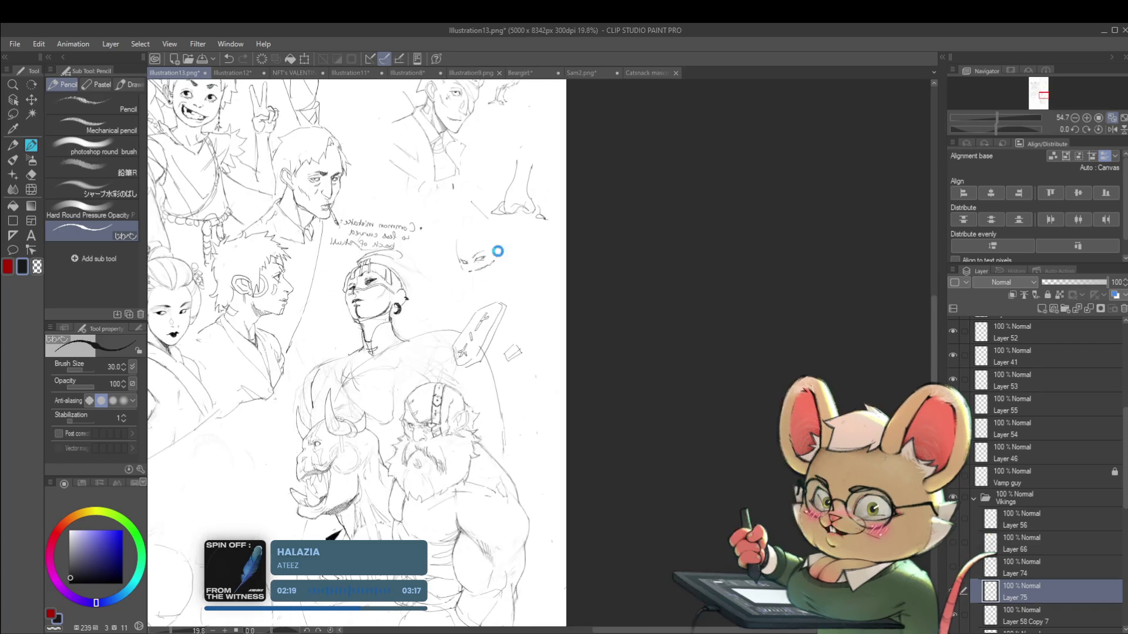
# Step: Recenter the view on the masked figure and mirror the canvas to check proportions
pyautogui.moveTo(545, 281); pyautogui.dragTo(674, 287)
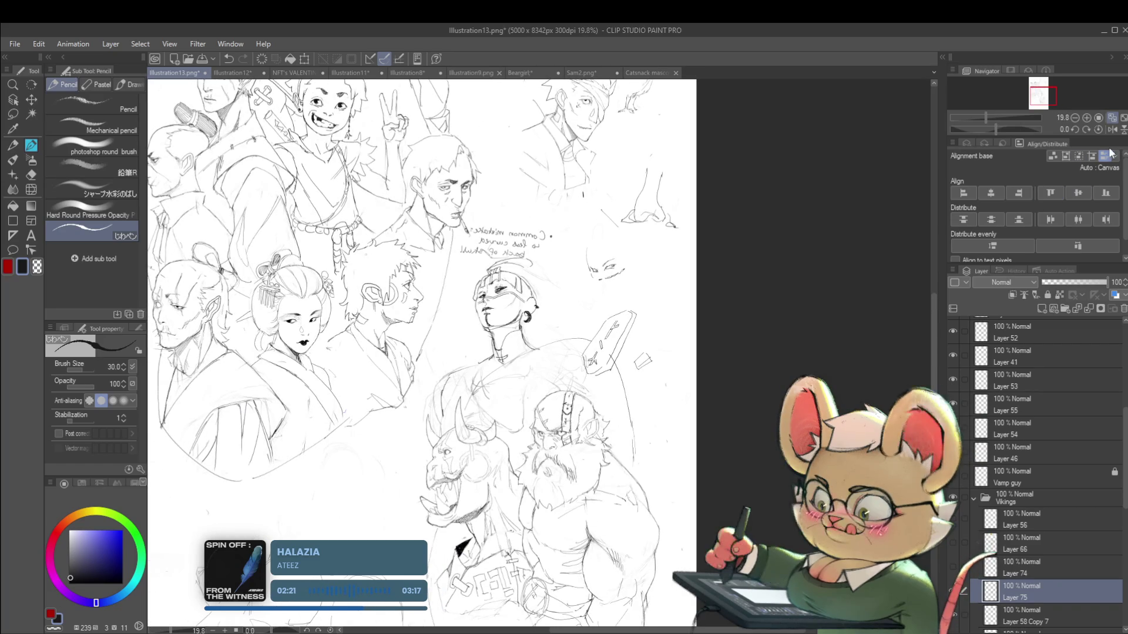
pyautogui.moveTo(503, 294)
pyautogui.mouseDown()
pyautogui.moveTo(579, 311)
pyautogui.moveTo(601, 262)
pyautogui.mouseUp()
pyautogui.scroll(5, 579, 305)
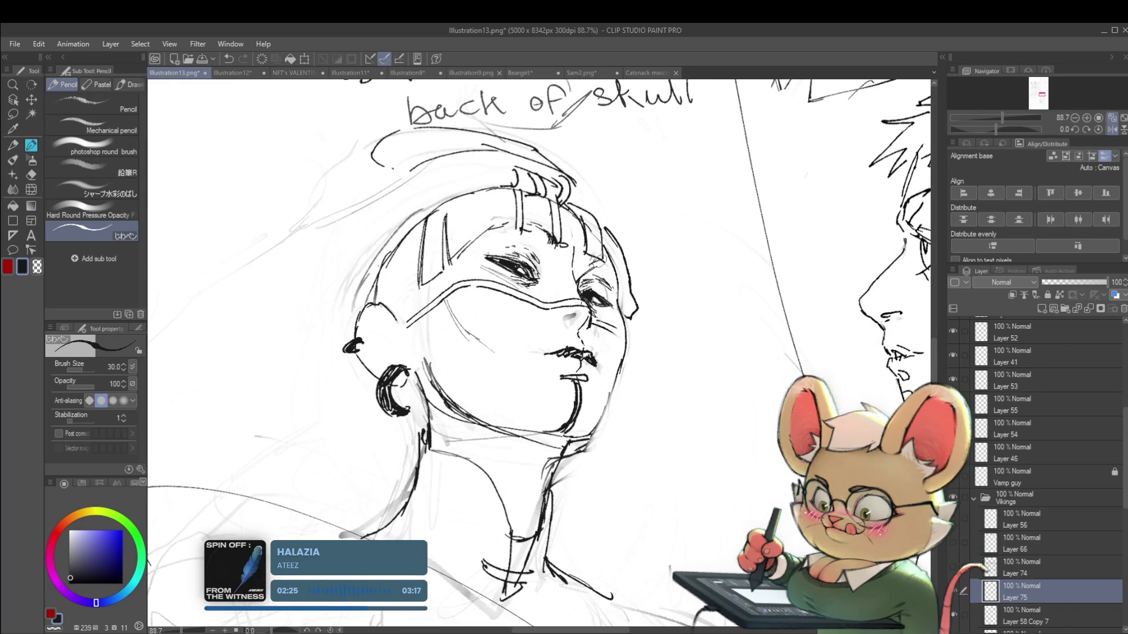
pyautogui.scroll(-3, 608, 264)
pyautogui.scroll(-2, 608, 264)
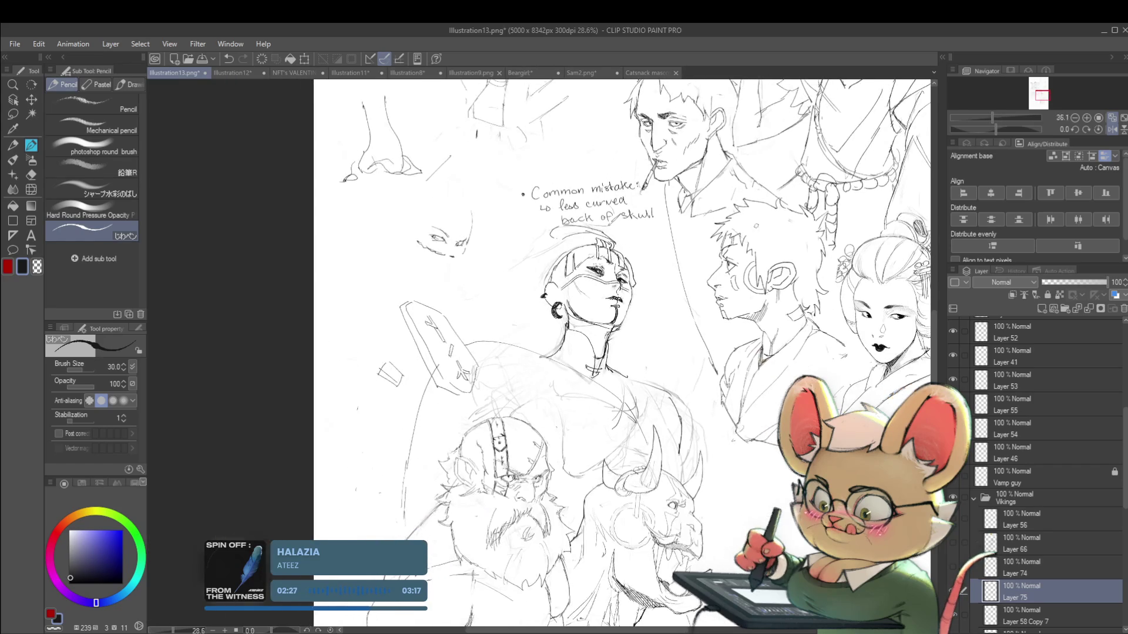
pyautogui.moveTo(608, 264); pyautogui.dragTo(592, 220)
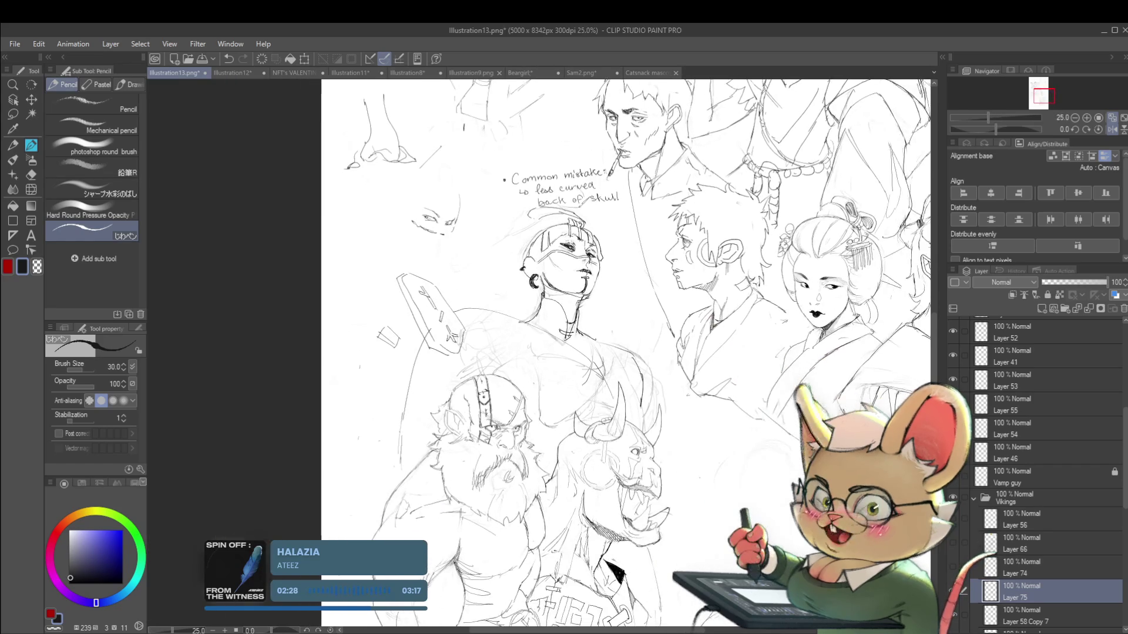
pyautogui.click(1105, 132)
# Step: Undo the stray strokes on the masked figure's hair and jaw
pyautogui.scroll(5, 422, 228)
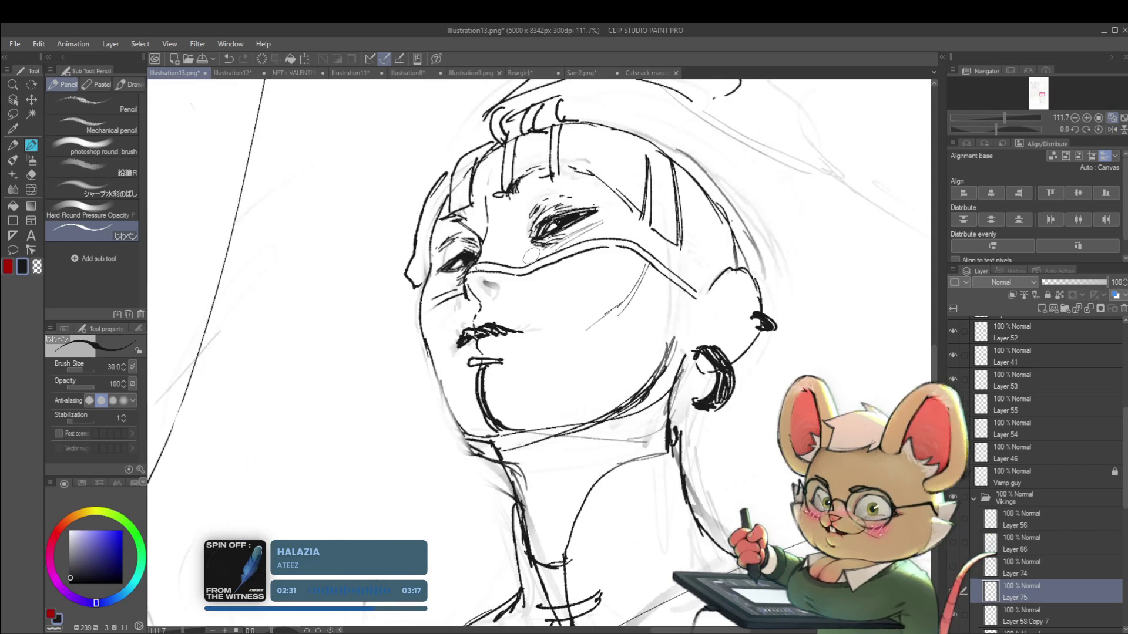
pyautogui.hotkey('ctrl', 'z')
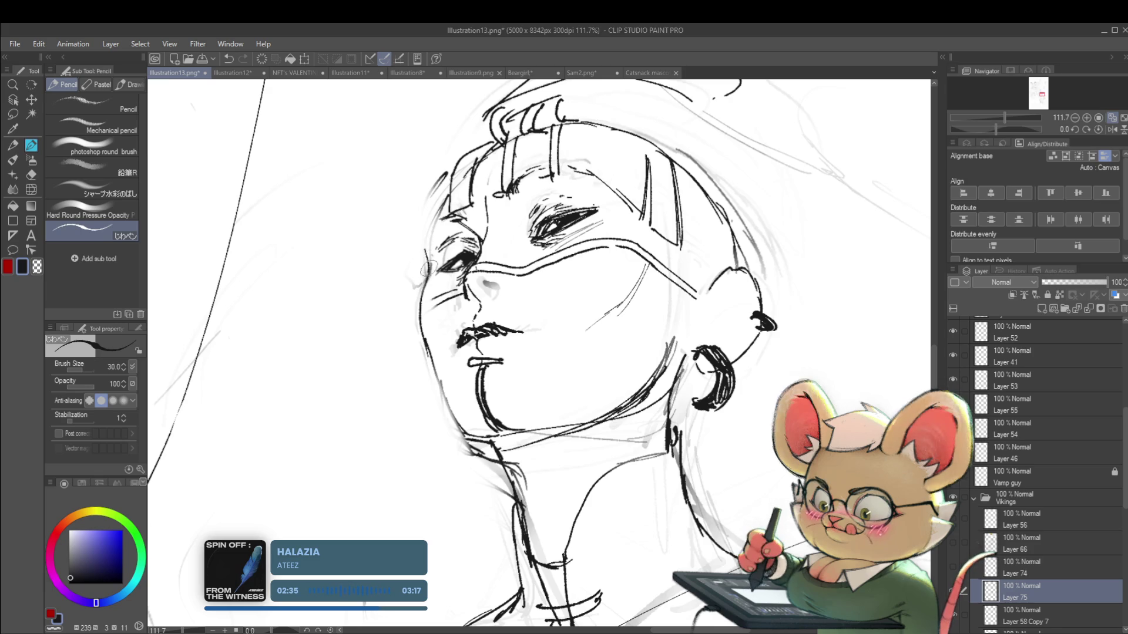
pyautogui.scroll(-5, 457, 174)
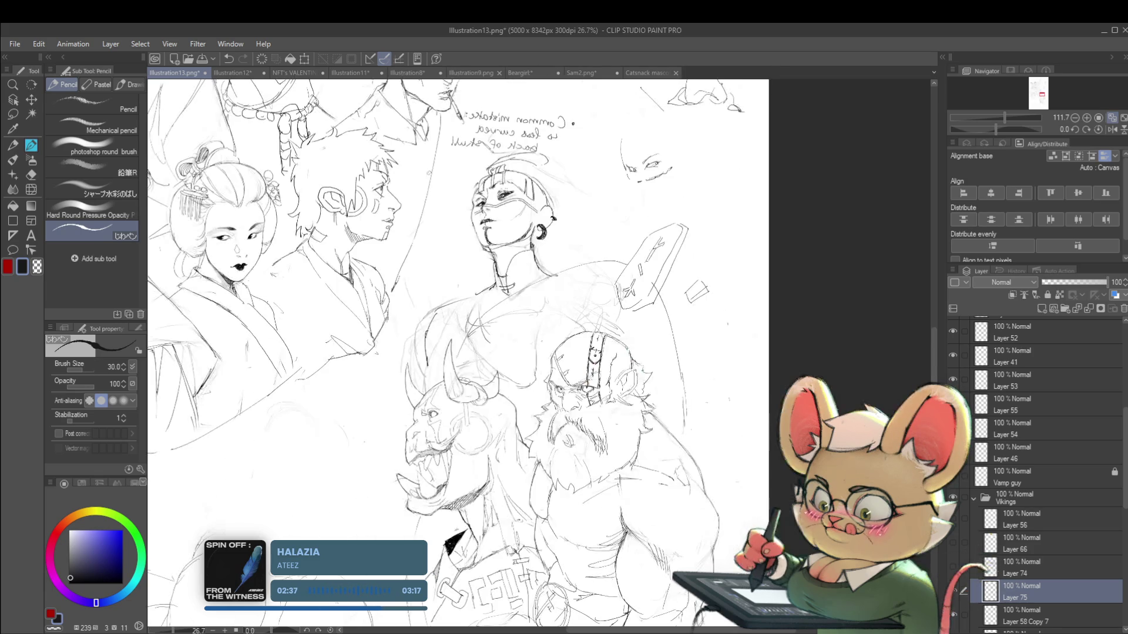
pyautogui.scroll(-3, 613, 167)
pyautogui.scroll(4, 611, 176)
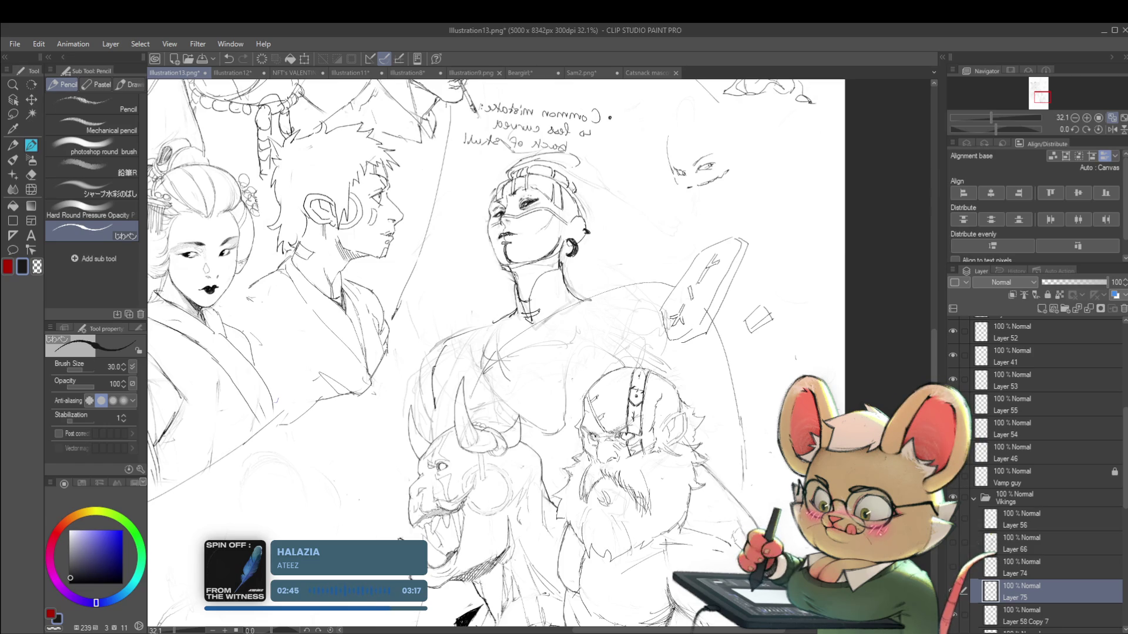
pyautogui.scroll(-4, 496, 352)
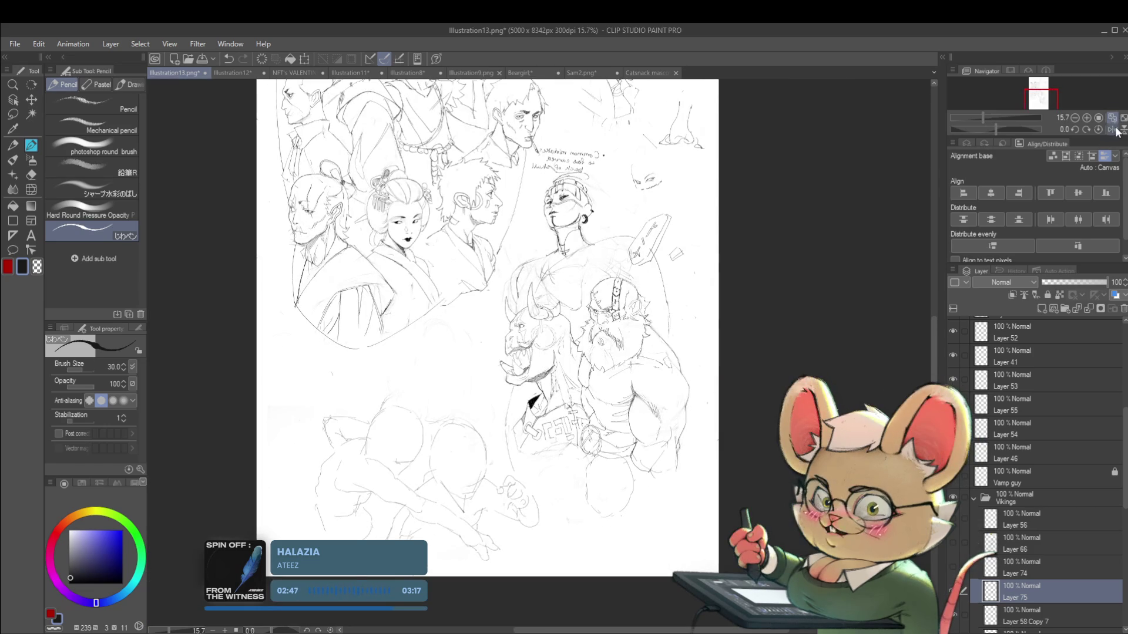
# Step: Unmirror the canvas and add small strokes to the masked face's cheek and neck
pyautogui.click(1112, 130)
pyautogui.scroll(4, 503, 167)
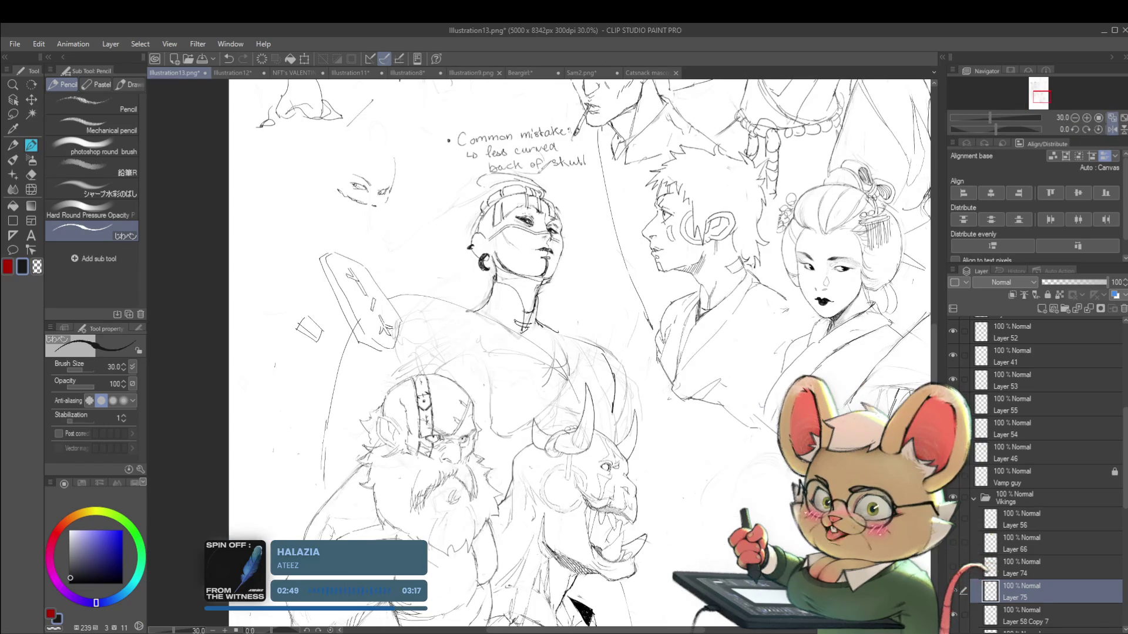
pyautogui.scroll(-4, 550, 184)
pyautogui.scroll(1, 508, 214)
pyautogui.scroll(1, 509, 215)
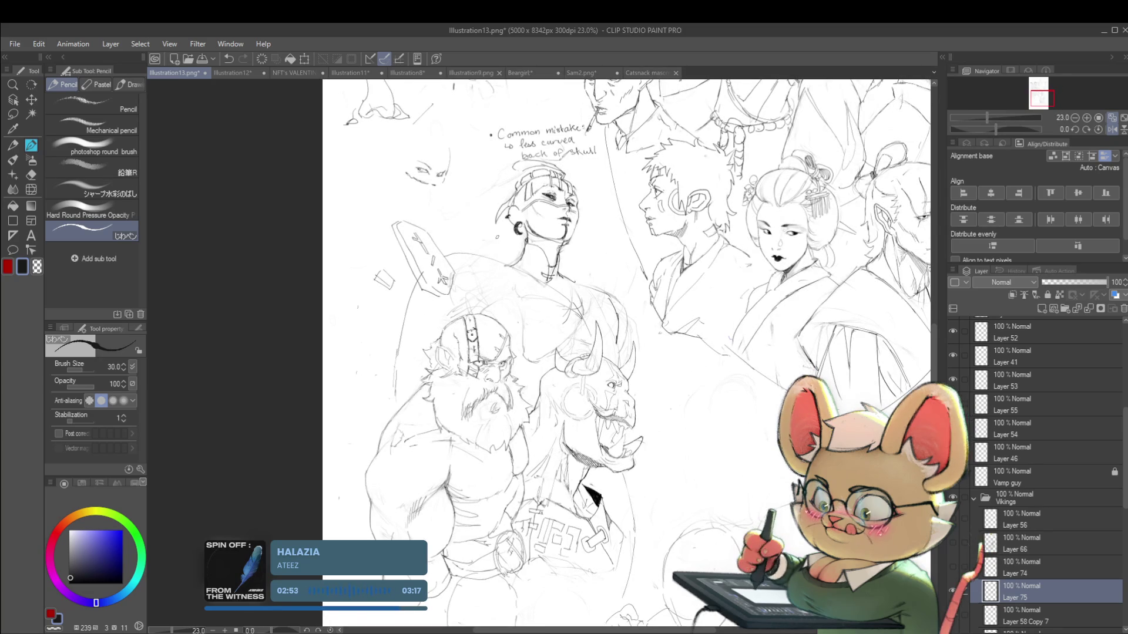
pyautogui.moveTo(499, 207); pyautogui.dragTo(509, 250)
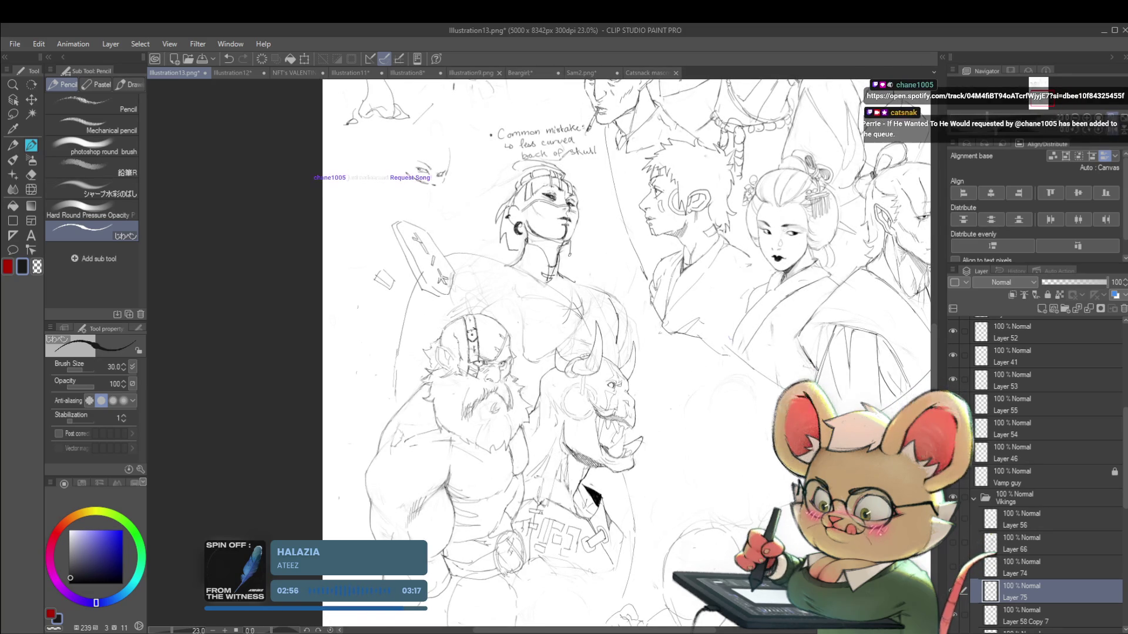
# Step: Mirror the canvas again with H to recheck the head contours
pyautogui.scroll(-2, 600, 233)
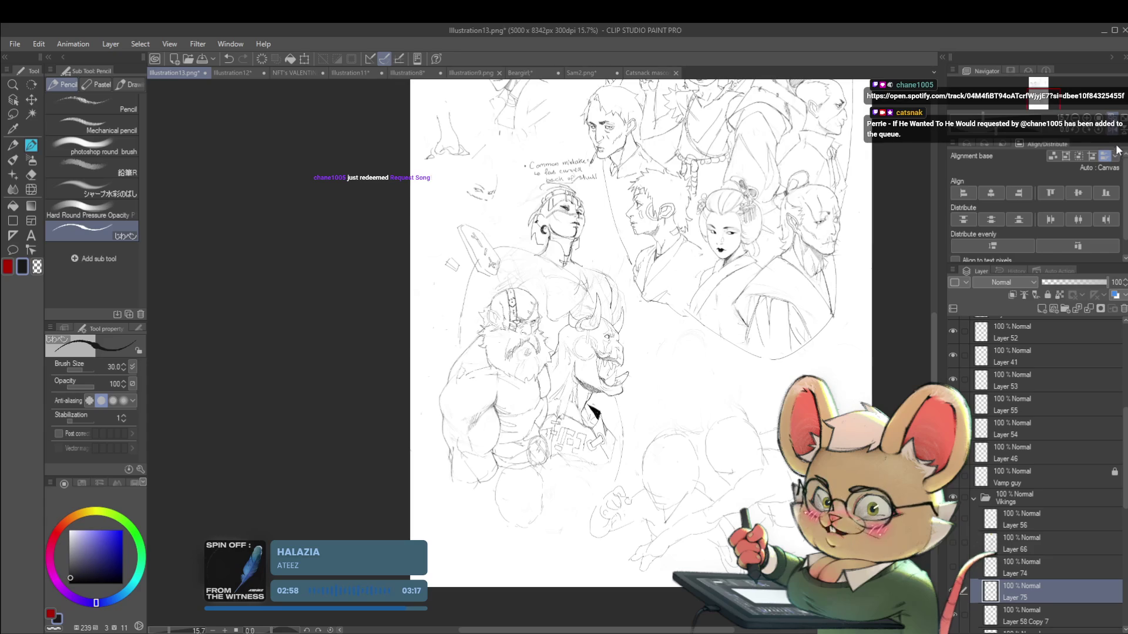
pyautogui.press('h')
pyautogui.scroll(3, 475, 352)
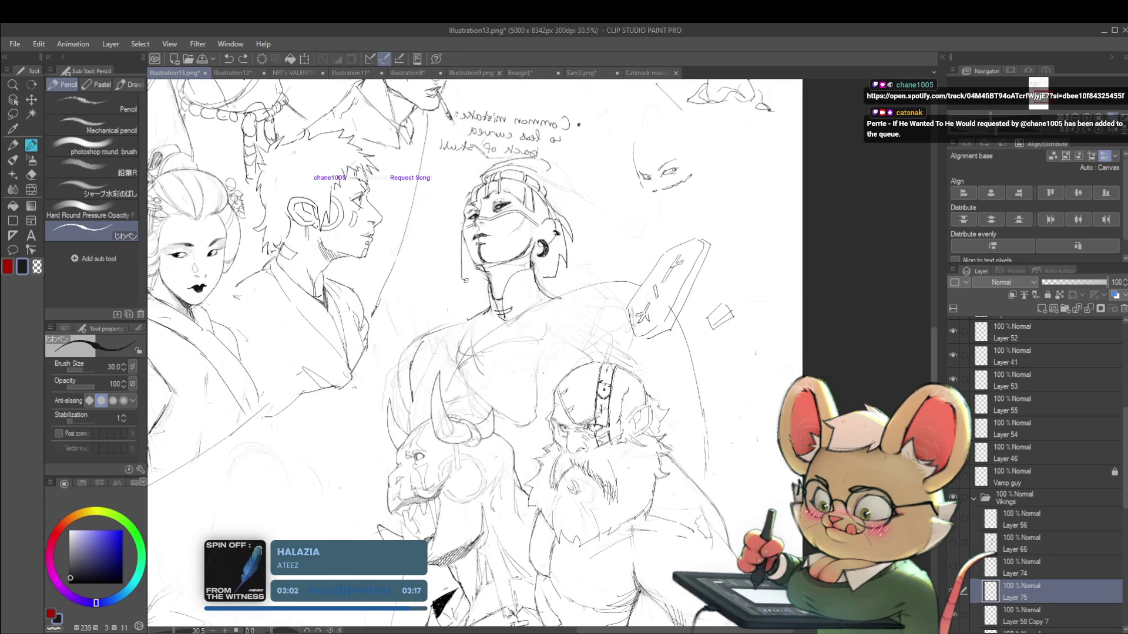
pyautogui.scroll(-1, 477, 277)
pyautogui.scroll(-2, 477, 277)
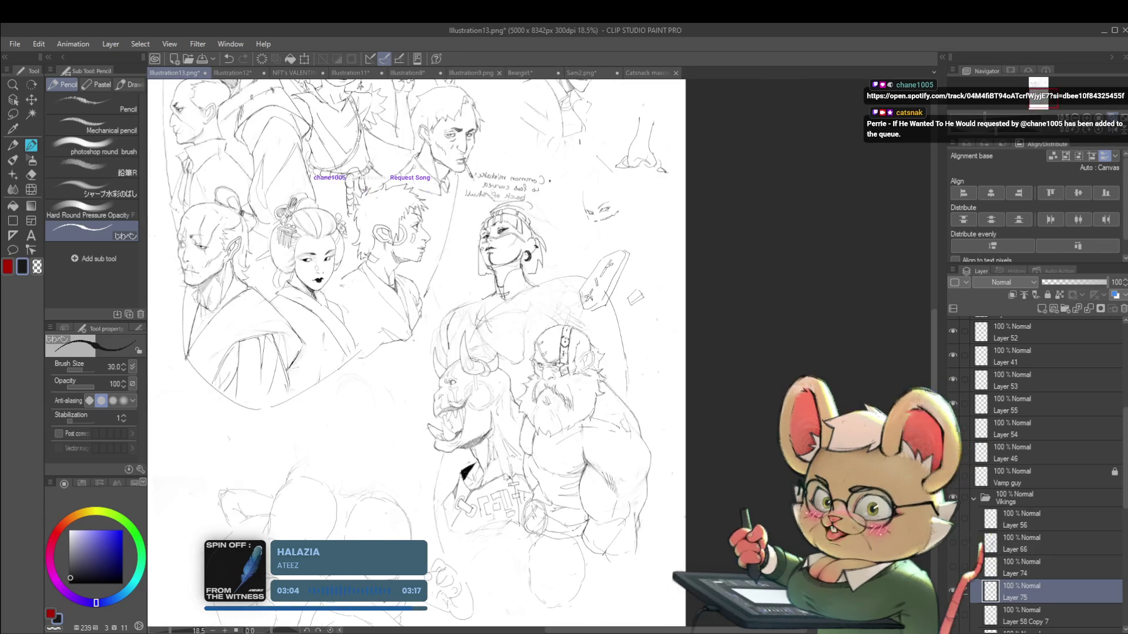
pyautogui.scroll(3, 557, 240)
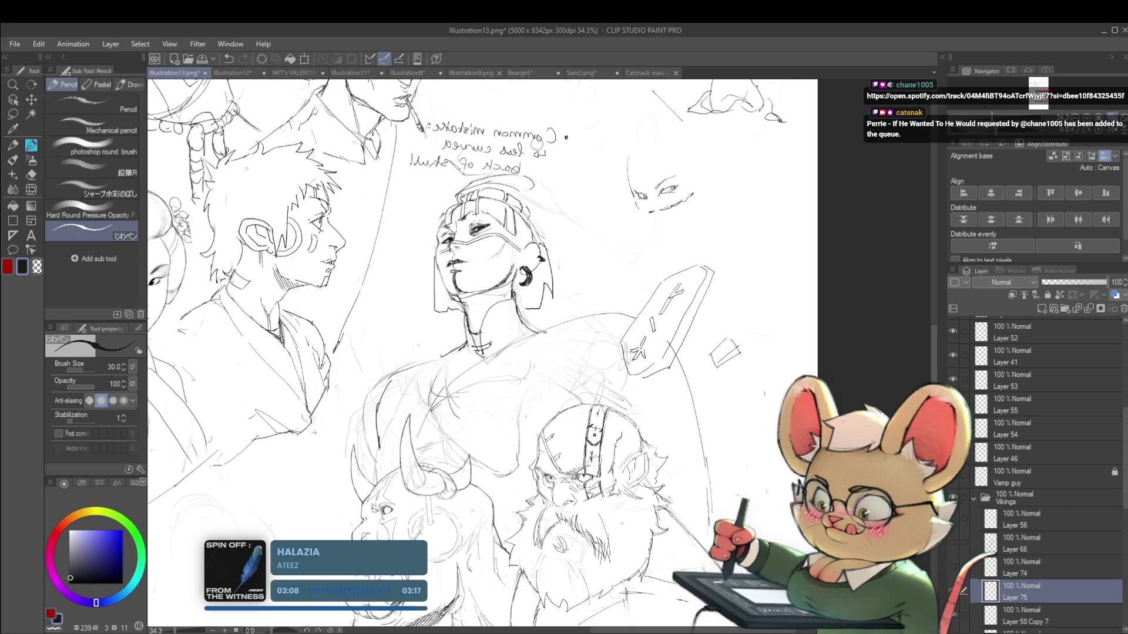
pyautogui.scroll(3, 441, 230)
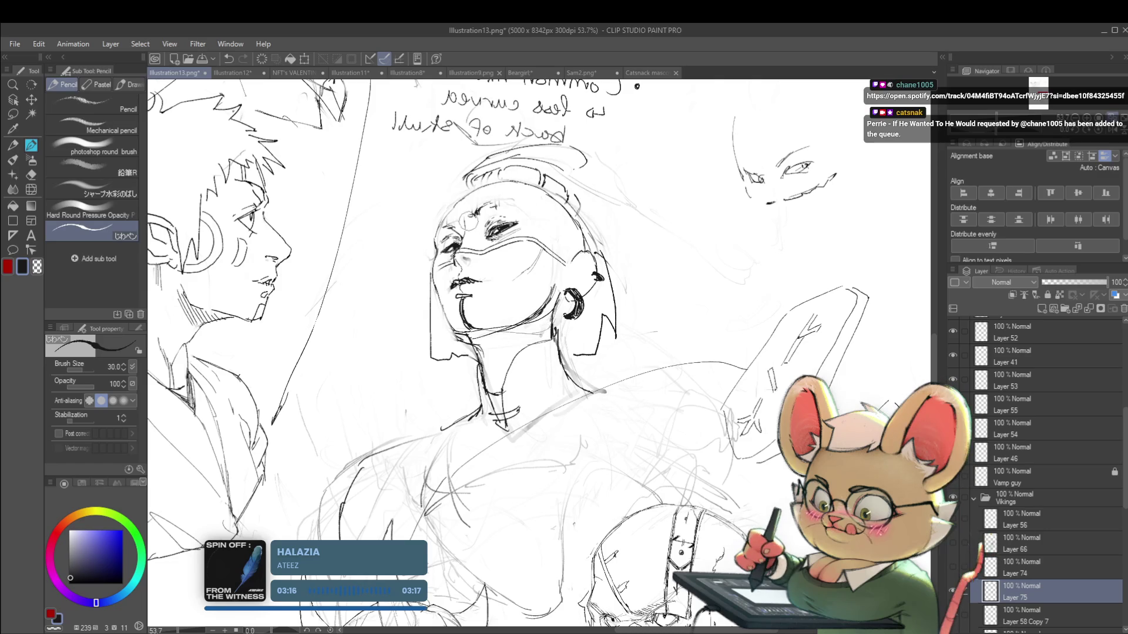
pyautogui.scroll(-5, 456, 207)
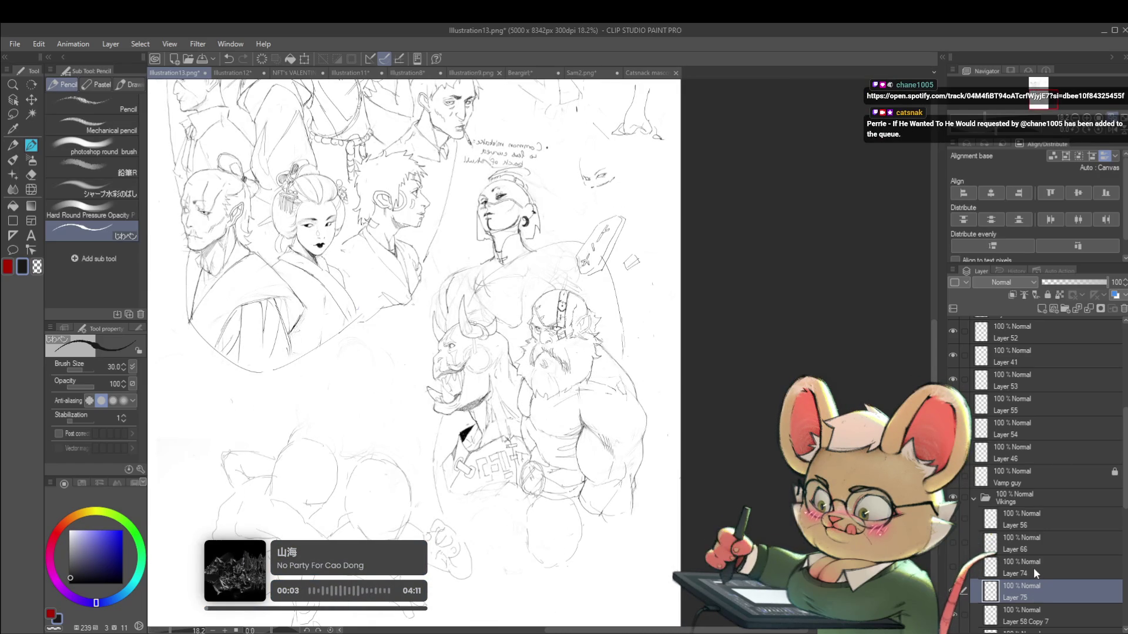
# Step: Switch between Layer 58 Copy 7 and Layer 75, centering the view on the upturned face
pyautogui.click(1022, 616)
pyautogui.scroll(5, 465, 152)
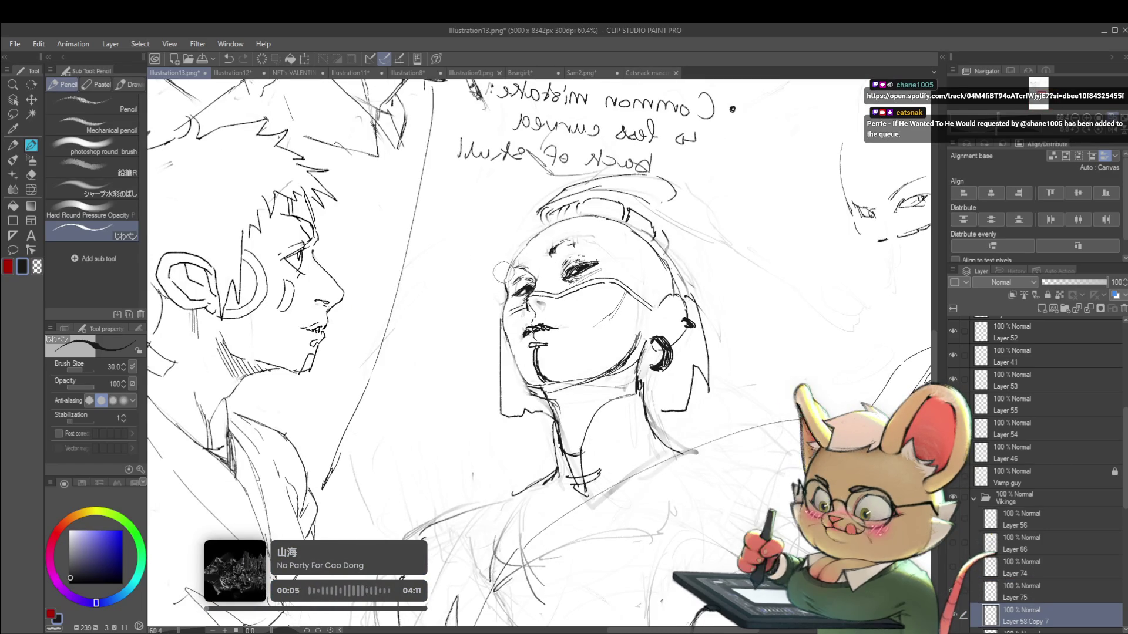
pyautogui.scroll(-4, 631, 225)
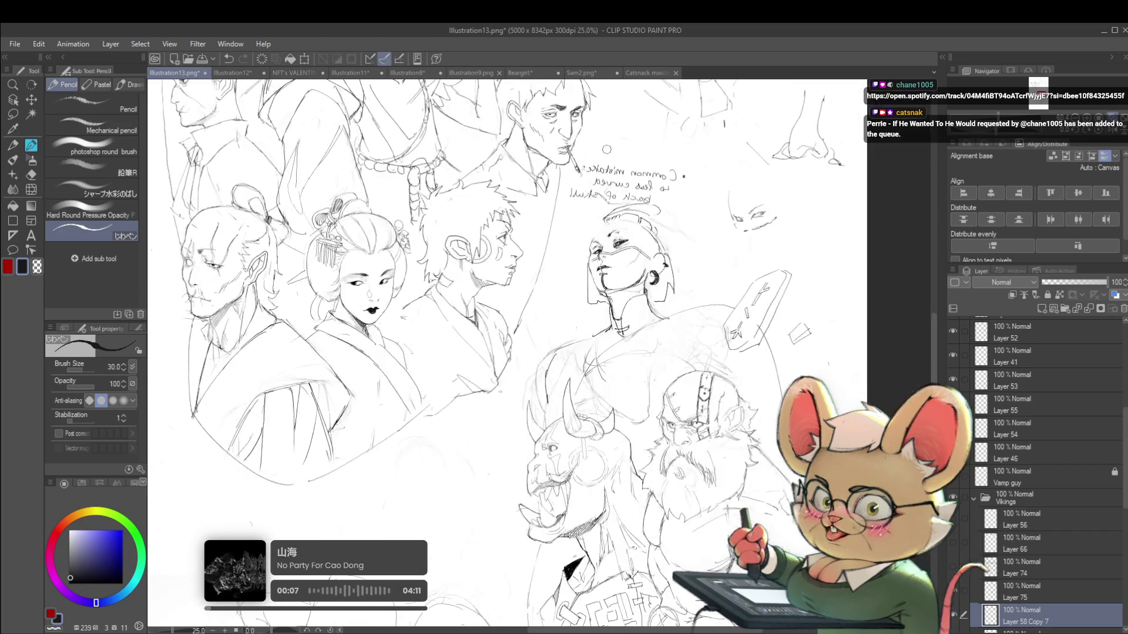
pyautogui.click(1035, 589)
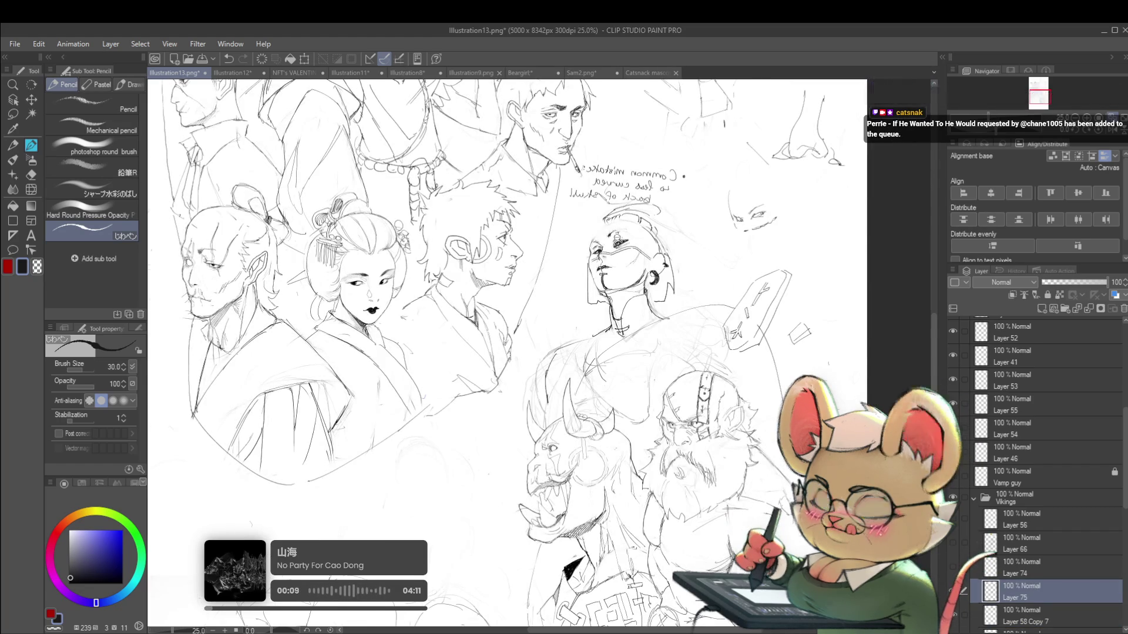
pyautogui.scroll(4, 603, 250)
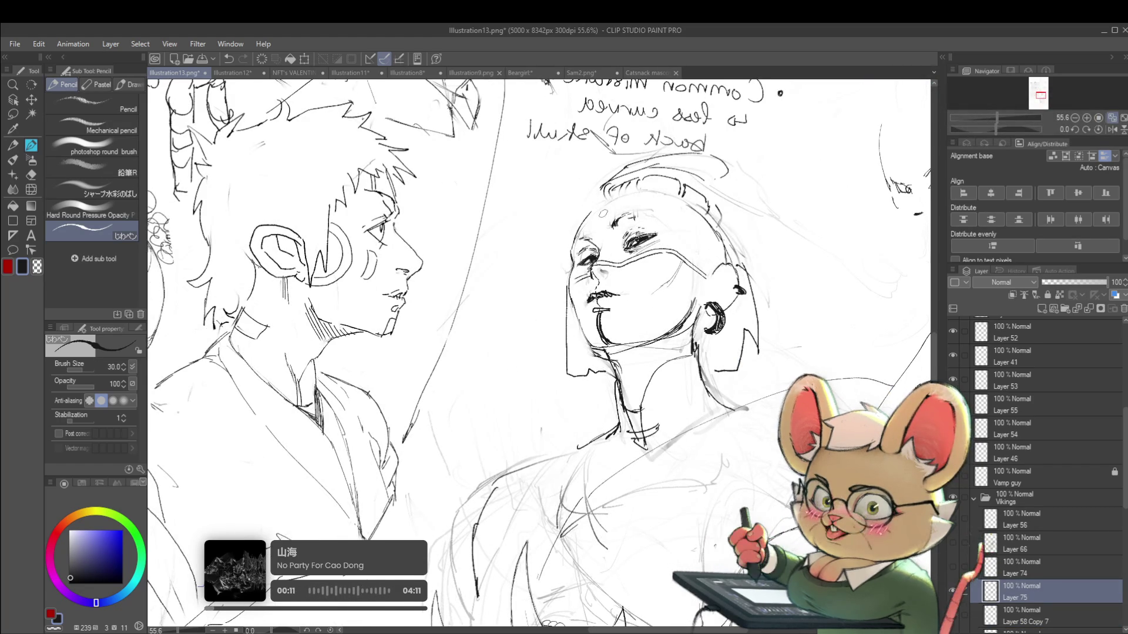
pyautogui.moveTo(538, 356); pyautogui.dragTo(462, 343)
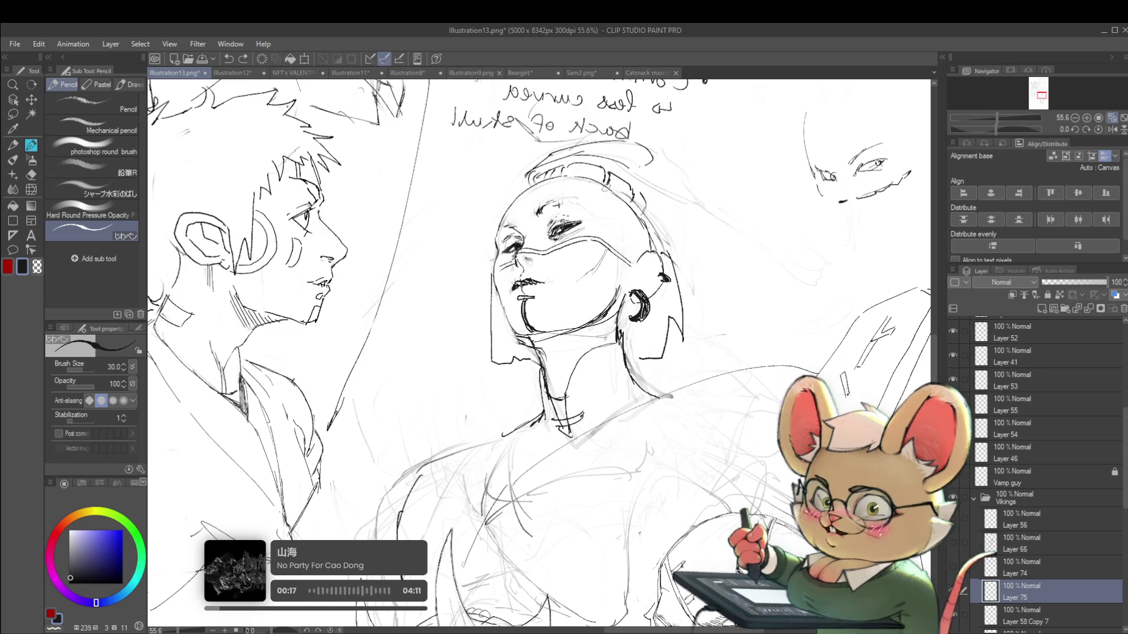
pyautogui.scroll(-5, 661, 236)
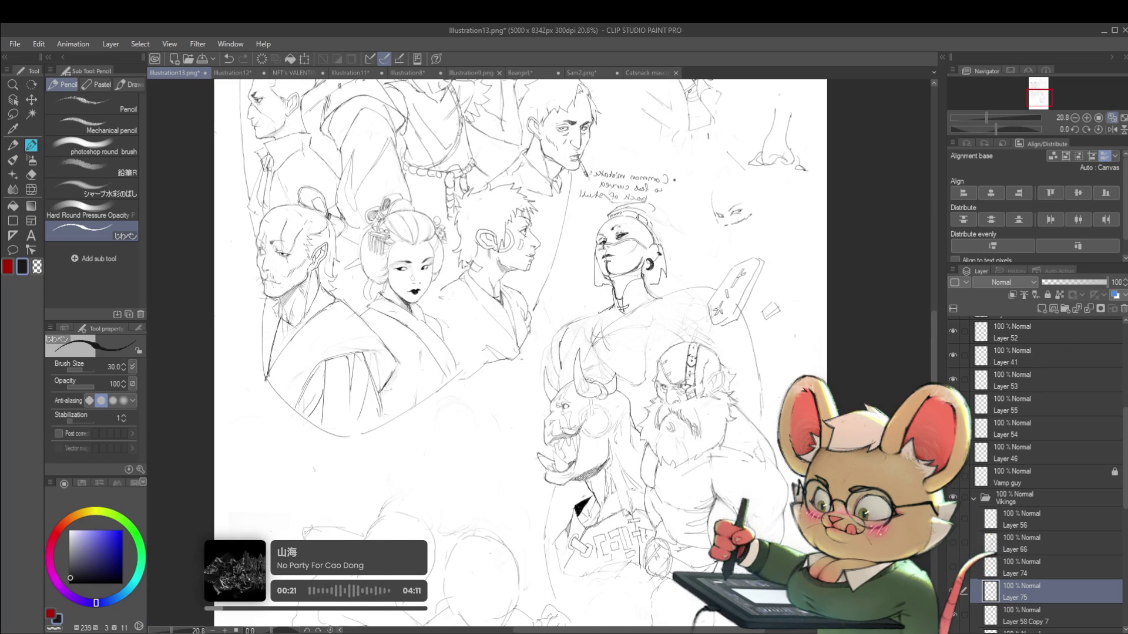
# Step: Mirror the canvas, undo the back-of-neck stroke, and select Layer 58 Copy 7
pyautogui.click(1110, 131)
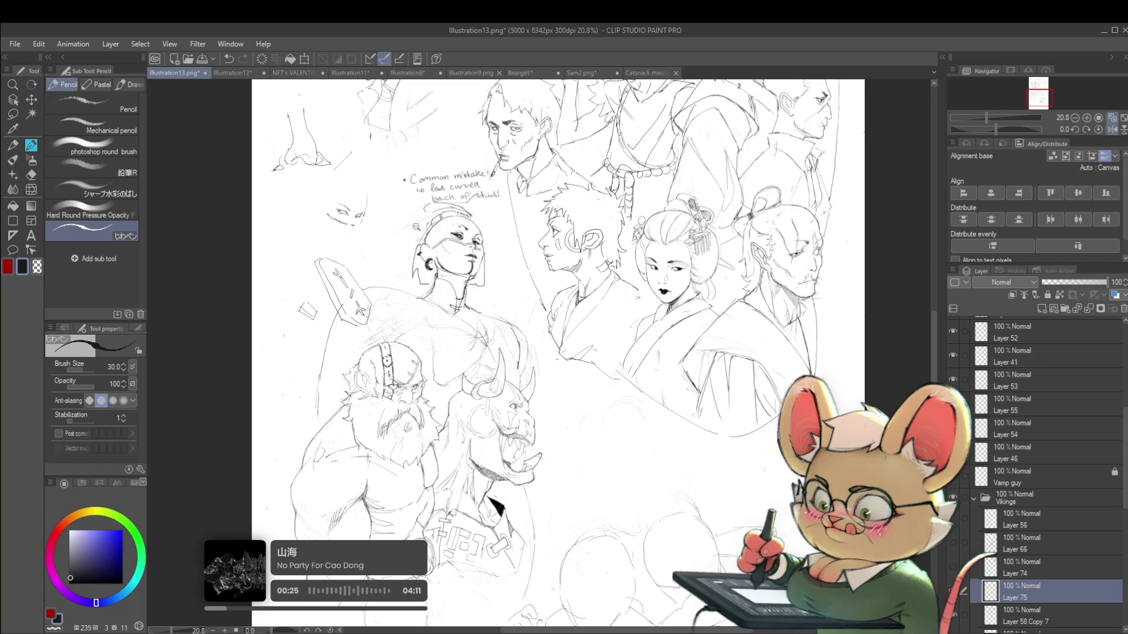
pyautogui.scroll(3, 423, 248)
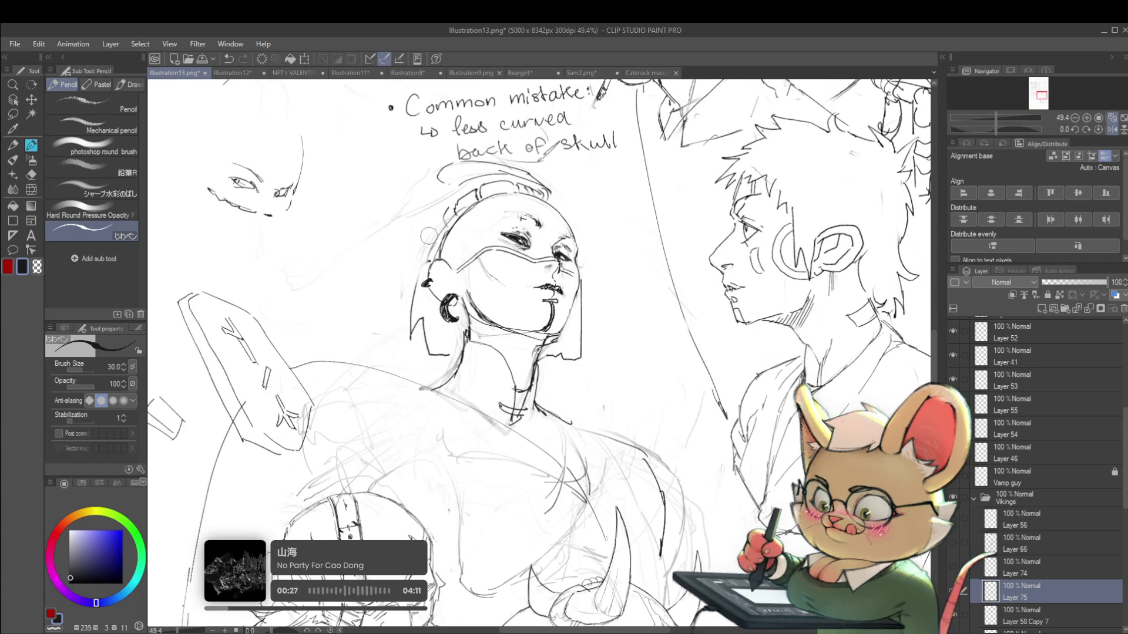
pyautogui.hotkey('ctrl', 'z')
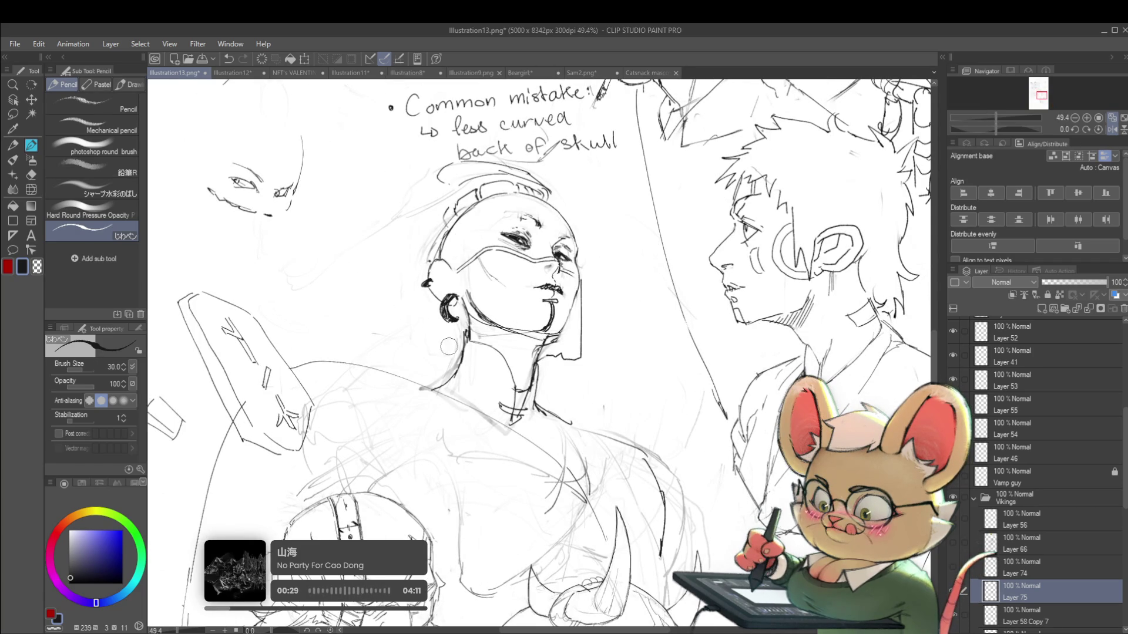
pyautogui.scroll(-3, 578, 302)
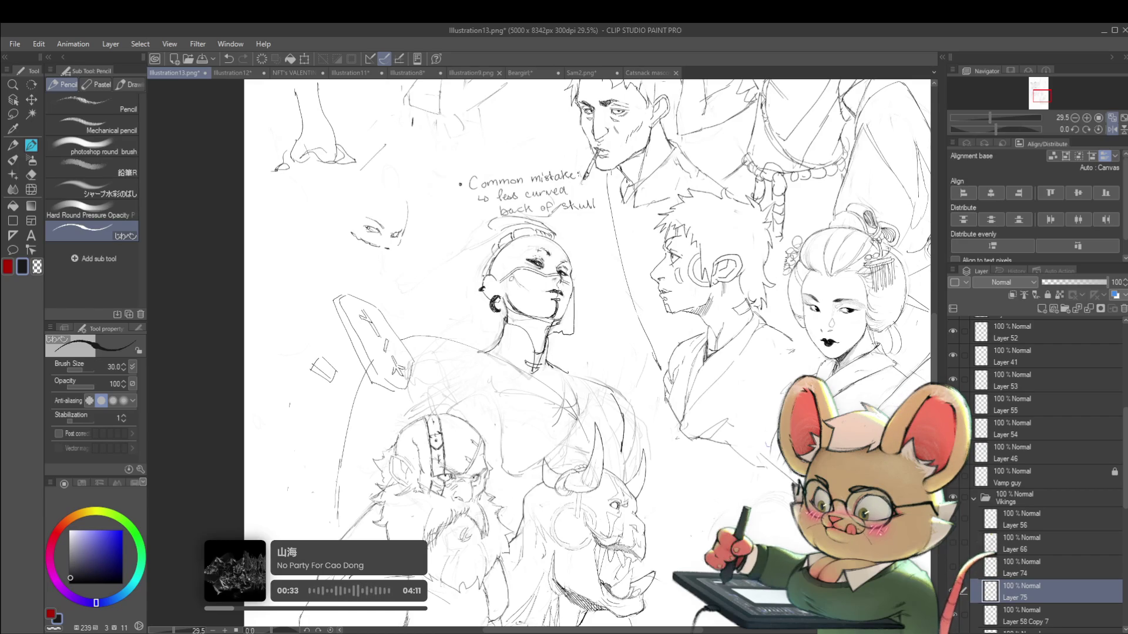
pyautogui.scroll(2, 525, 300)
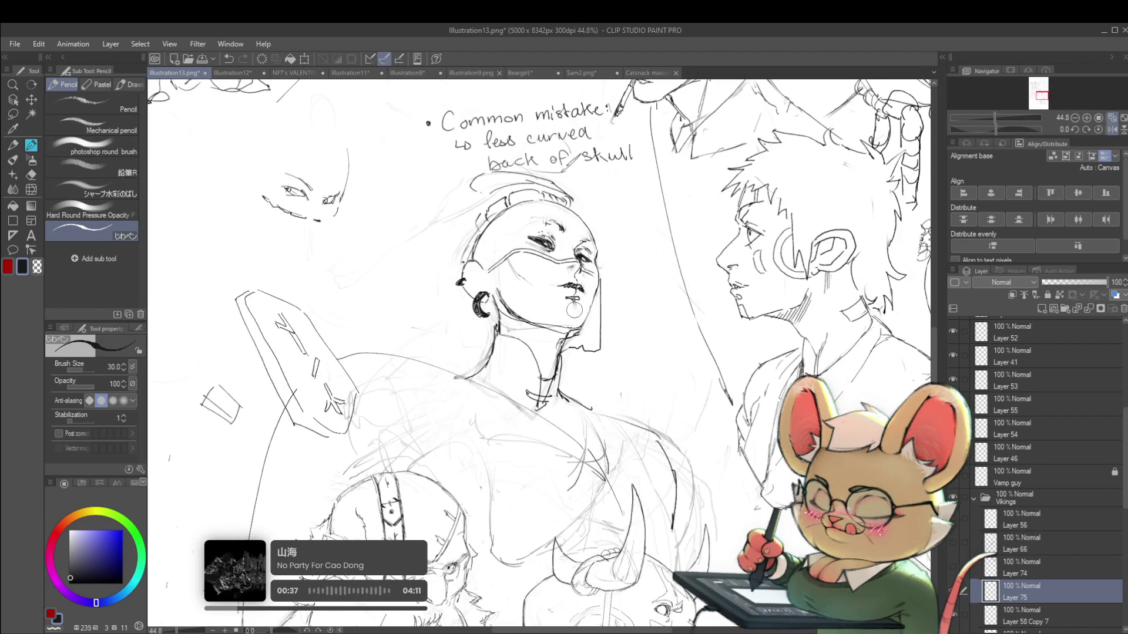
pyautogui.scroll(-3, 572, 311)
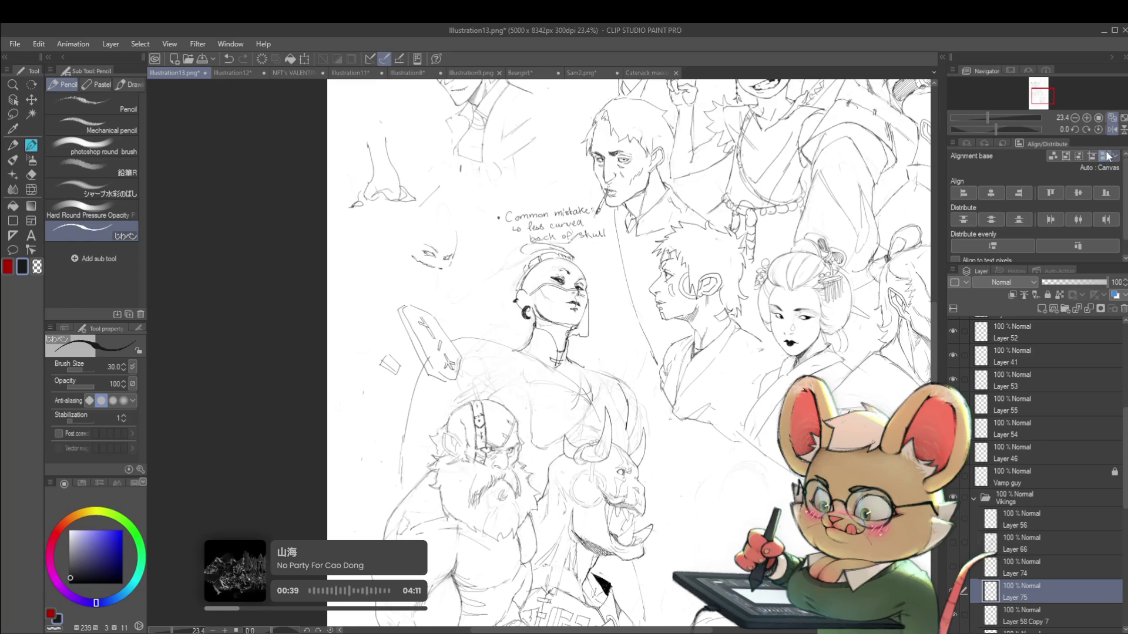
pyautogui.scroll(4, 581, 315)
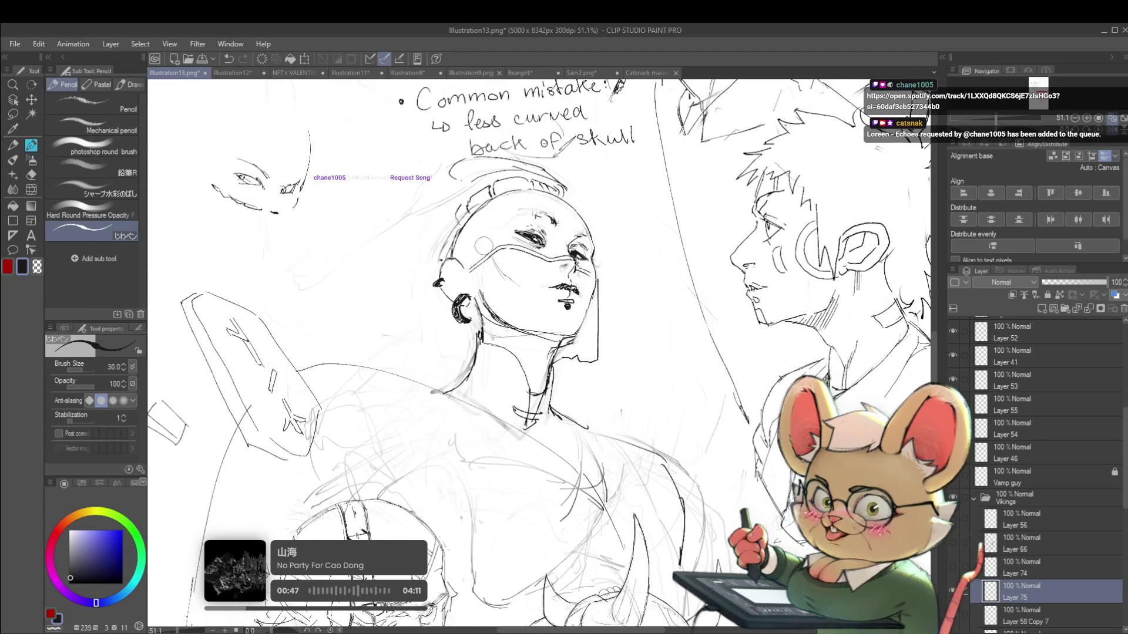
pyautogui.click(1022, 626)
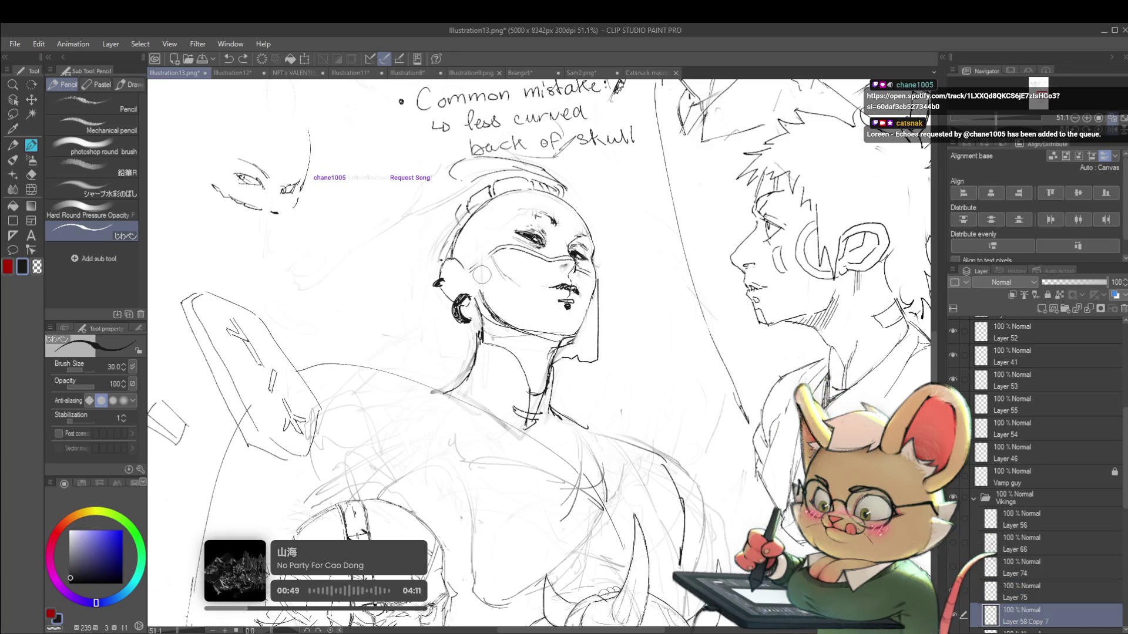
# Step: Return to Layer 75 and mirror the canvas view horizontally
pyautogui.click(1027, 598)
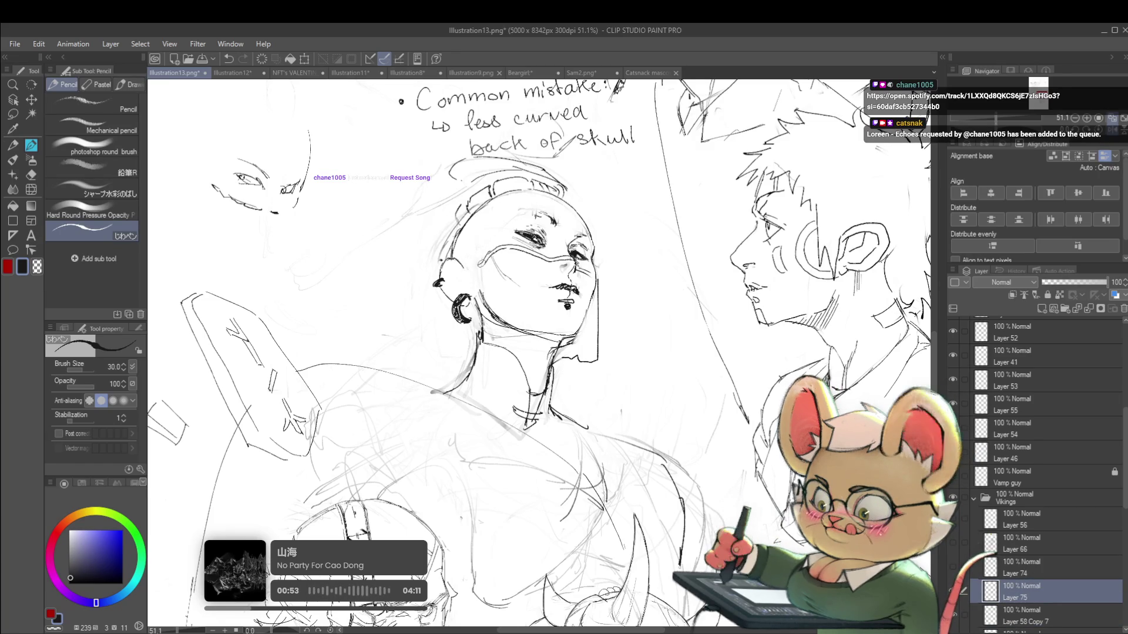
pyautogui.scroll(-5, 547, 252)
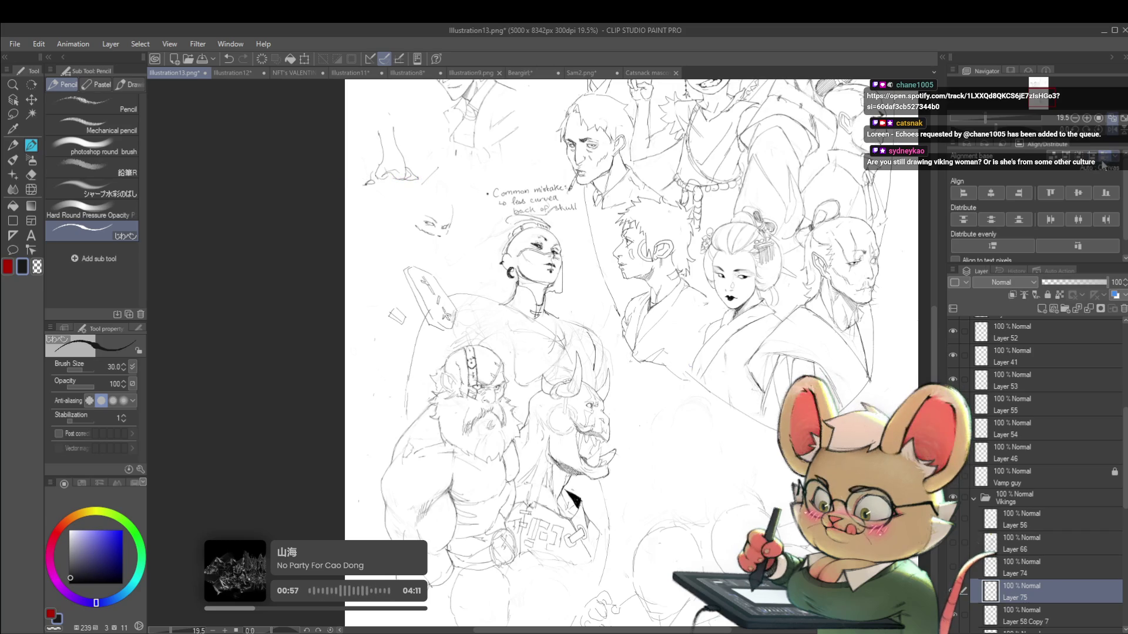
pyautogui.click(1112, 130)
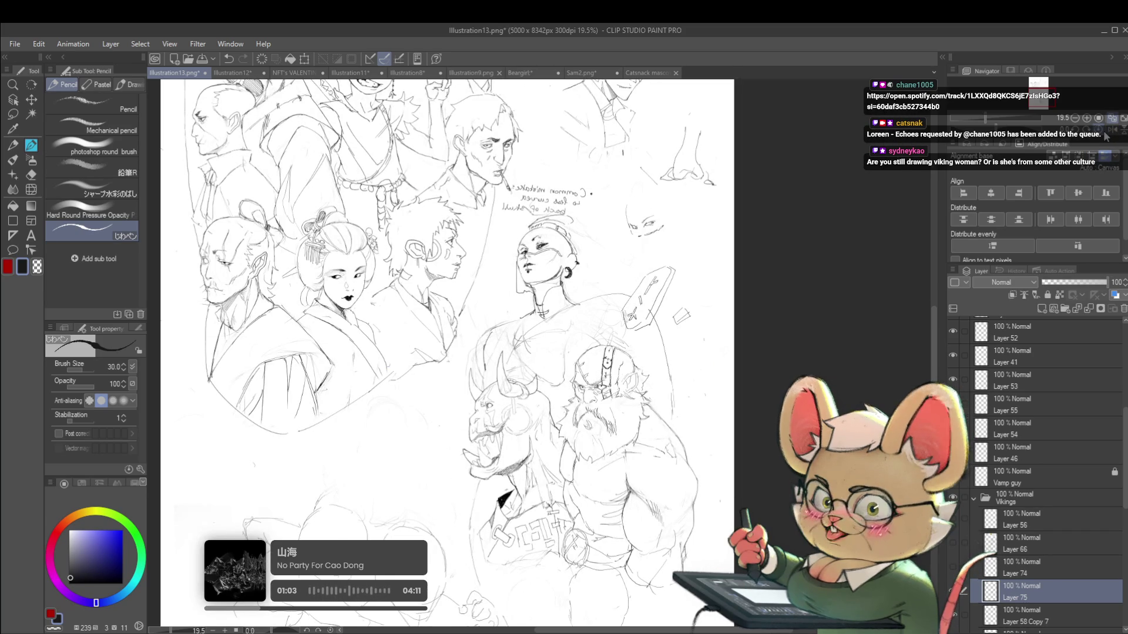
pyautogui.scroll(5, 567, 267)
pyautogui.scroll(3, 523, 281)
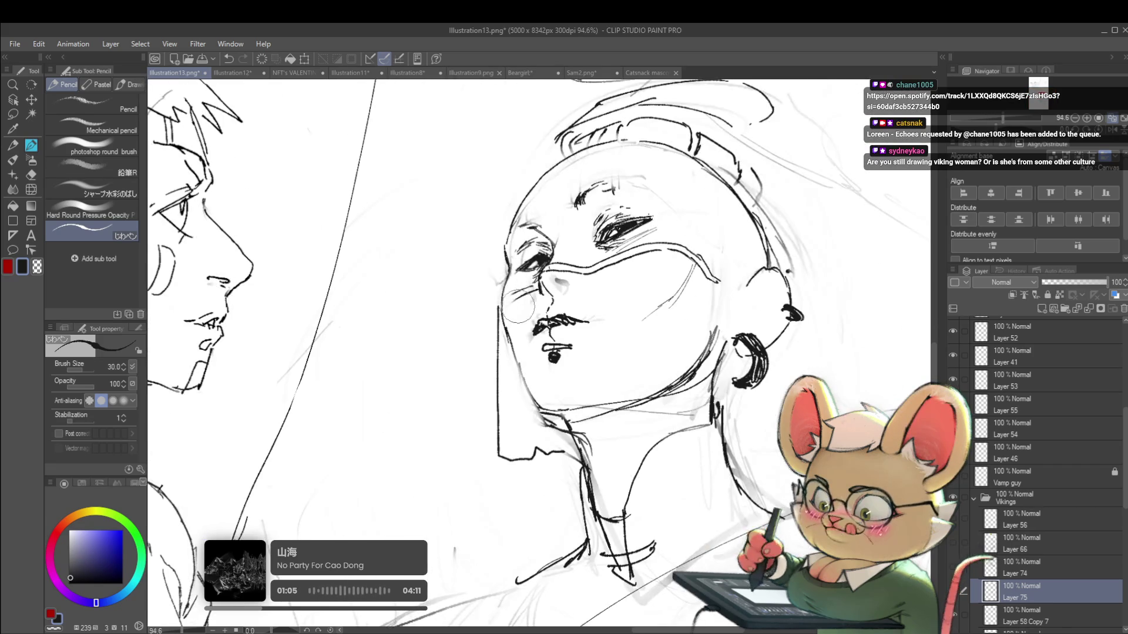
# Step: Switch to Layer 58 Copy 7, then move back up to Layer 75 with Alt+]
pyautogui.click(1034, 613)
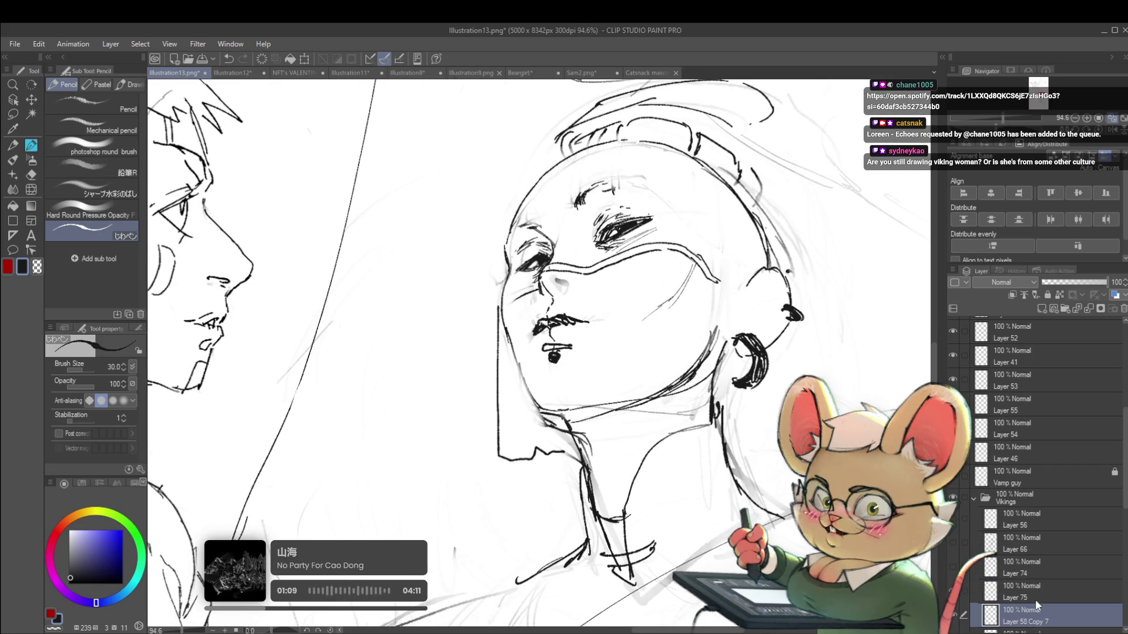
pyautogui.scroll(-5, 527, 288)
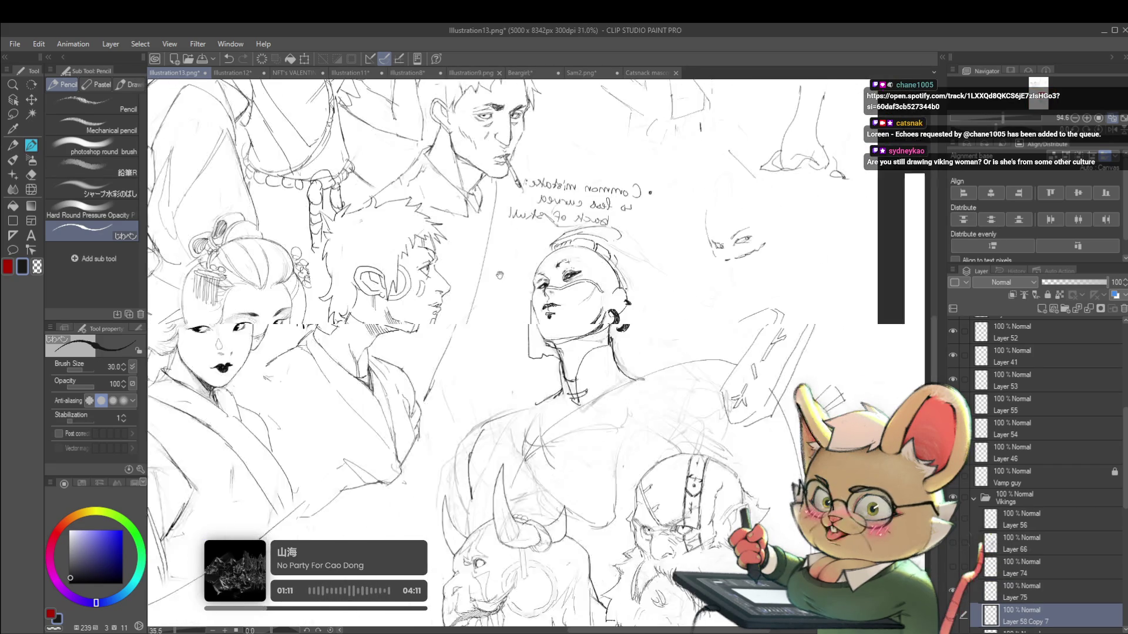
pyautogui.scroll(3, 580, 305)
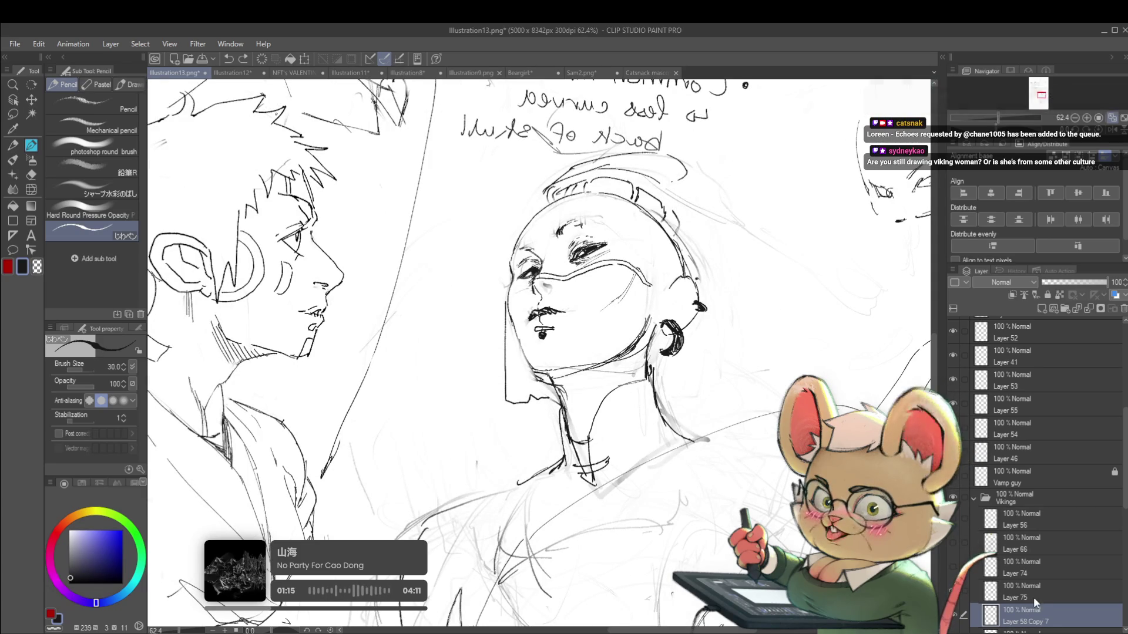
pyautogui.hotkey('alt', ']')
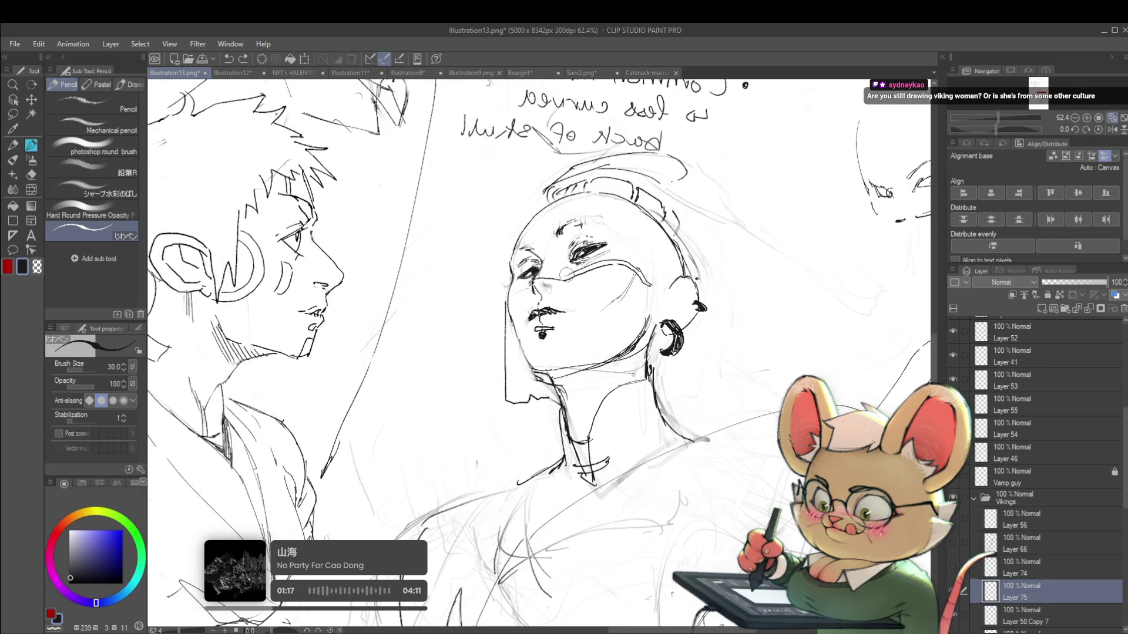
pyautogui.scroll(-2, 564, 274)
pyautogui.scroll(-2, 576, 275)
pyautogui.scroll(3, 588, 276)
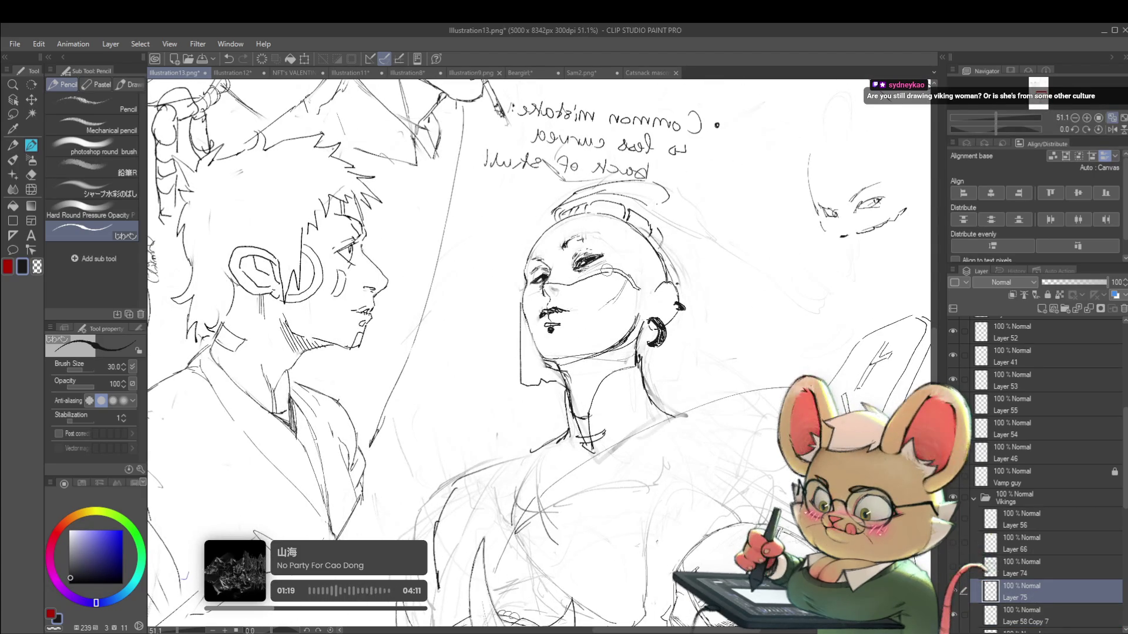
pyautogui.scroll(-3, 638, 266)
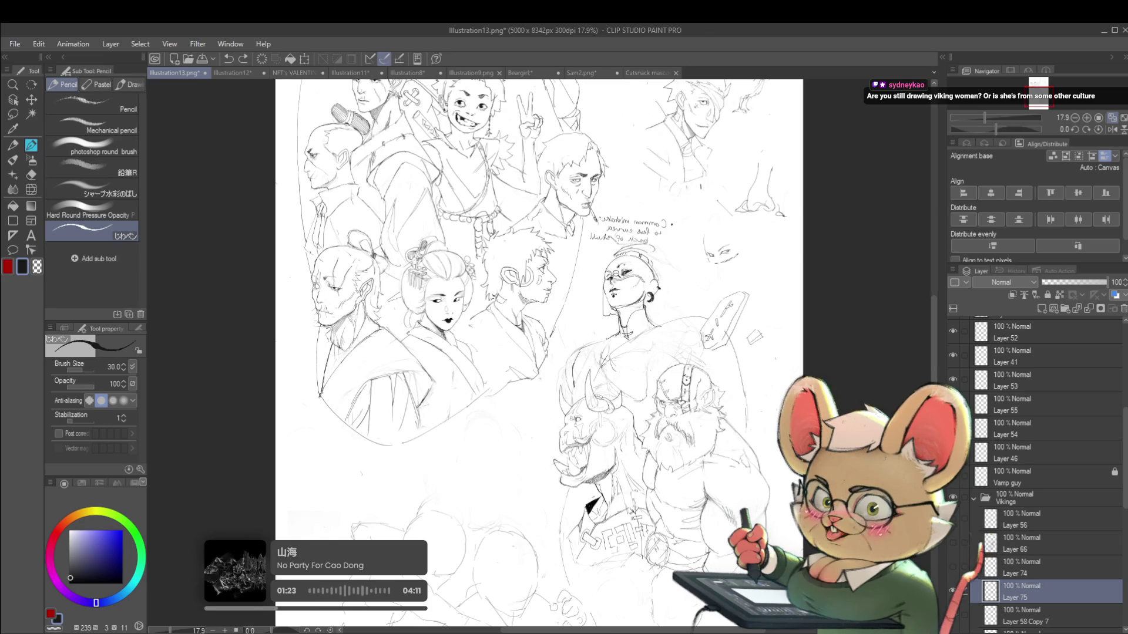
pyautogui.scroll(5, 645, 289)
pyautogui.scroll(-3, 737, 334)
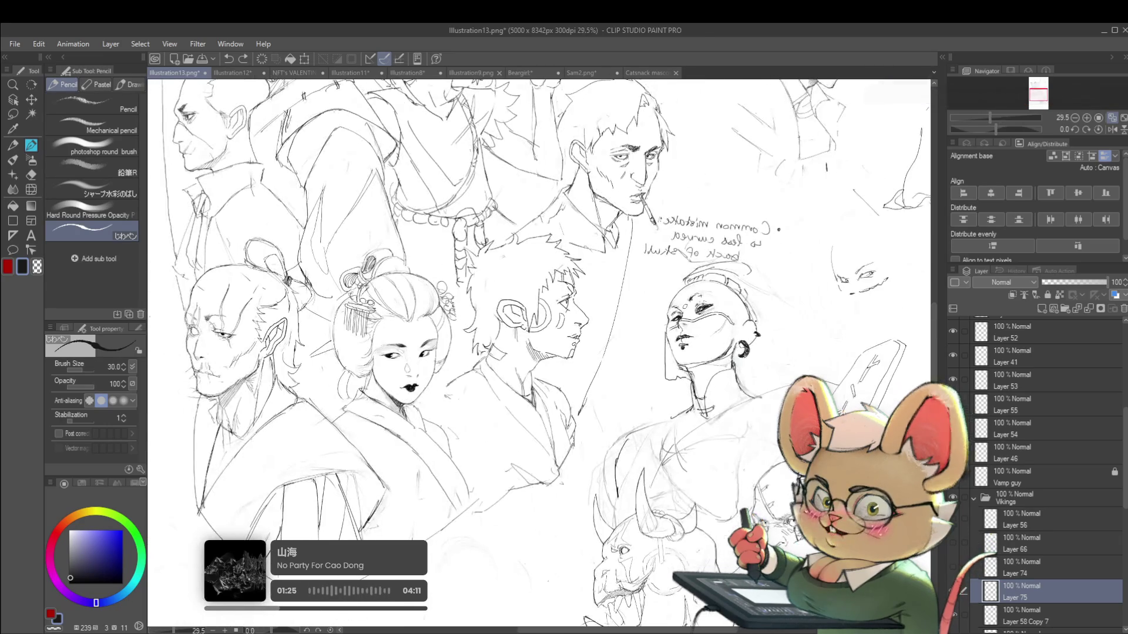
# Step: Unflip the view, keep only Layer 75 selected, then mirror again to check proportions
pyautogui.click(1112, 128)
pyautogui.scroll(-2, 724, 290)
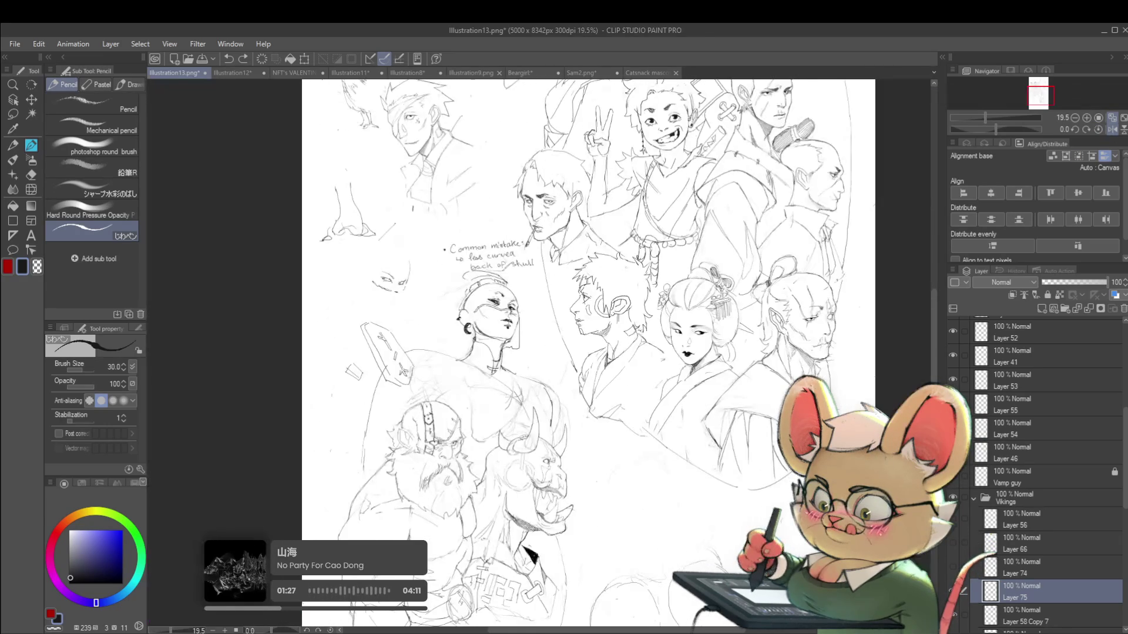
pyautogui.scroll(2, 482, 315)
pyautogui.scroll(3, 482, 314)
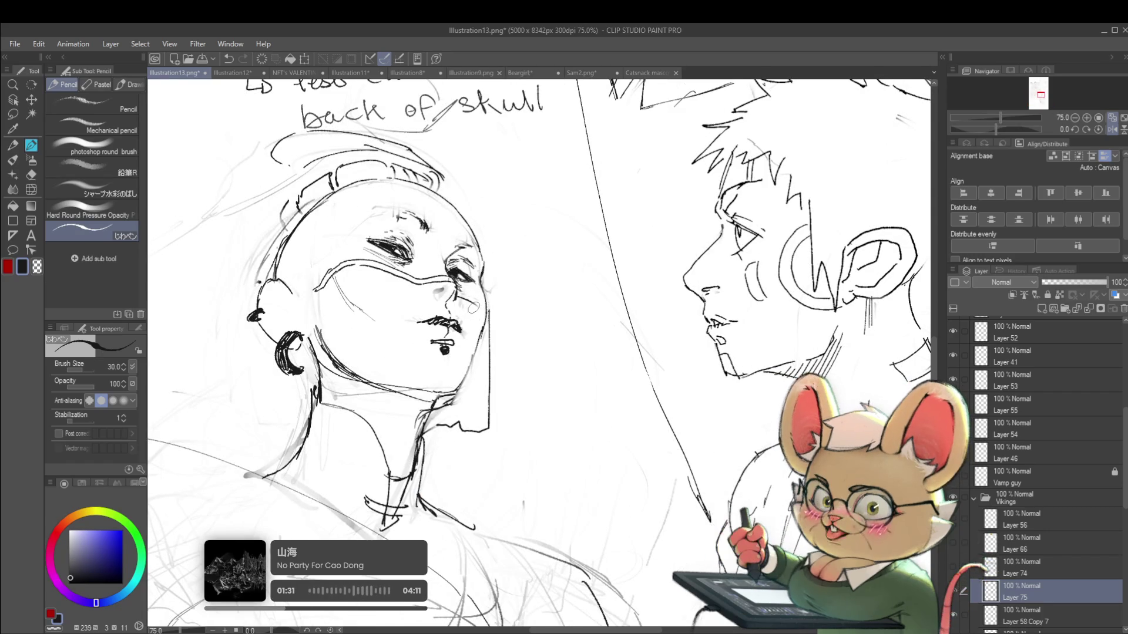
pyautogui.keyDown('ctrl'); pyautogui.click(1039, 613); pyautogui.keyUp('ctrl')
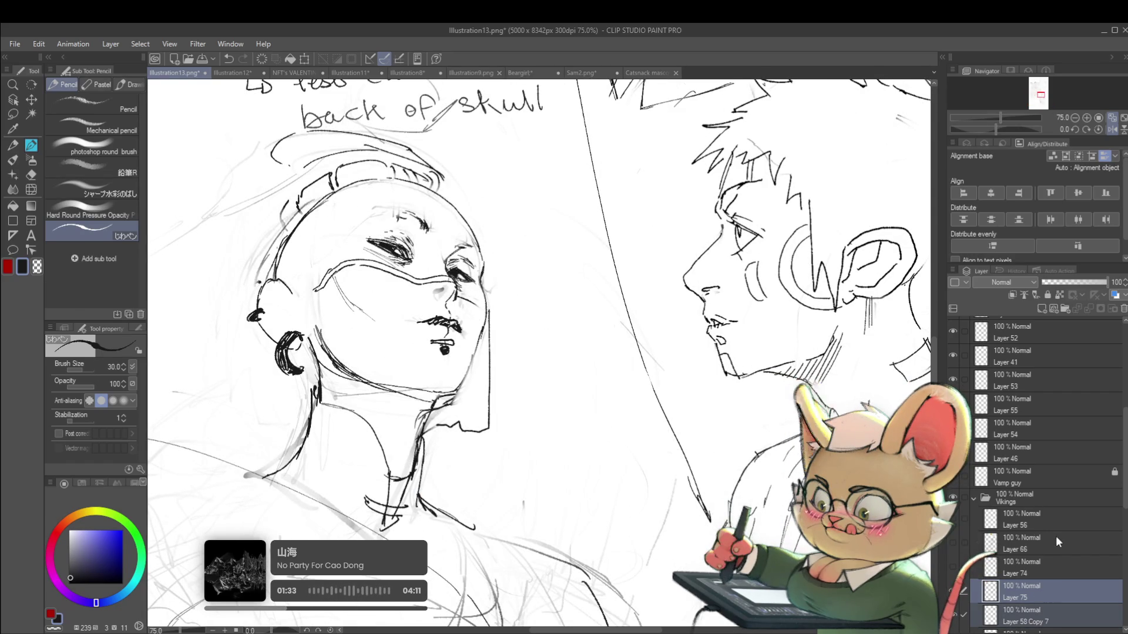
pyautogui.click(1048, 592)
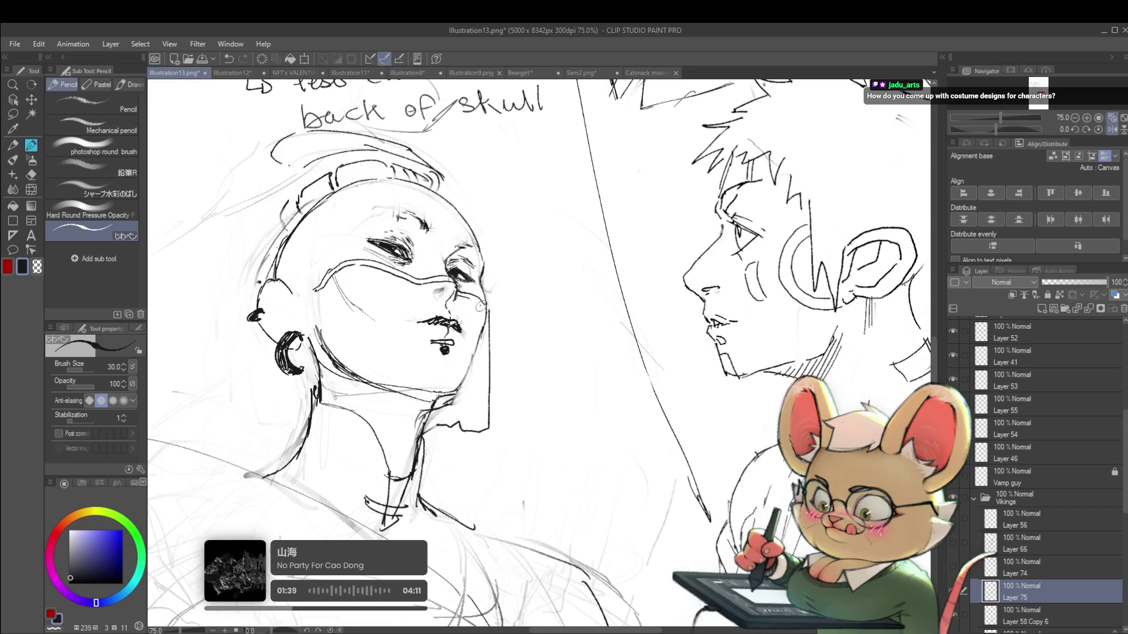
pyautogui.scroll(-5, 482, 307)
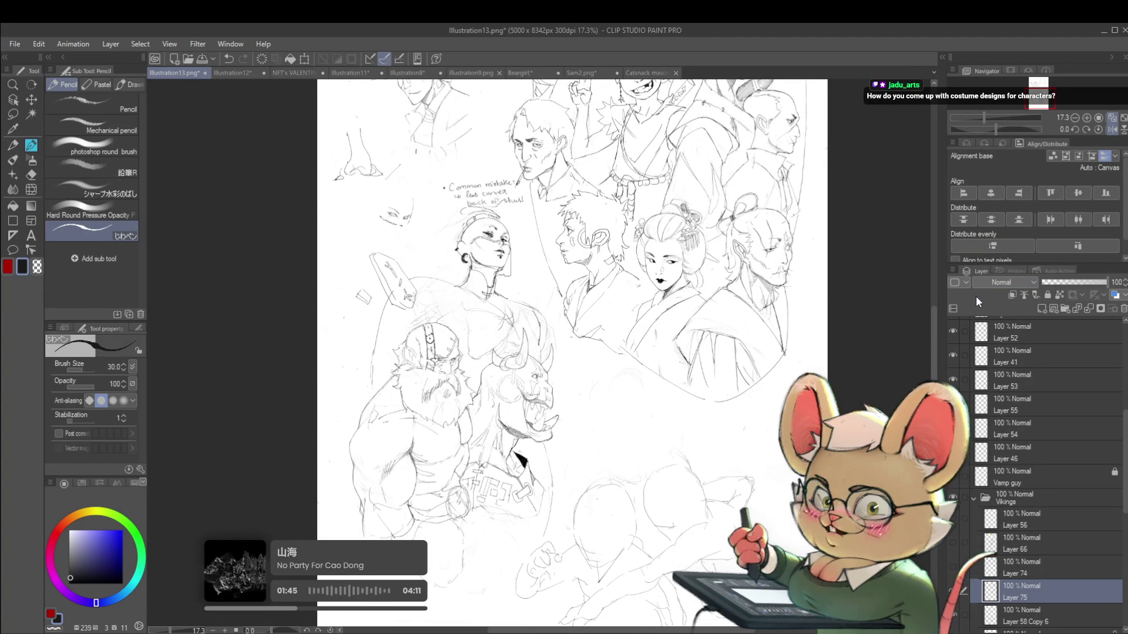
pyautogui.click(1111, 129)
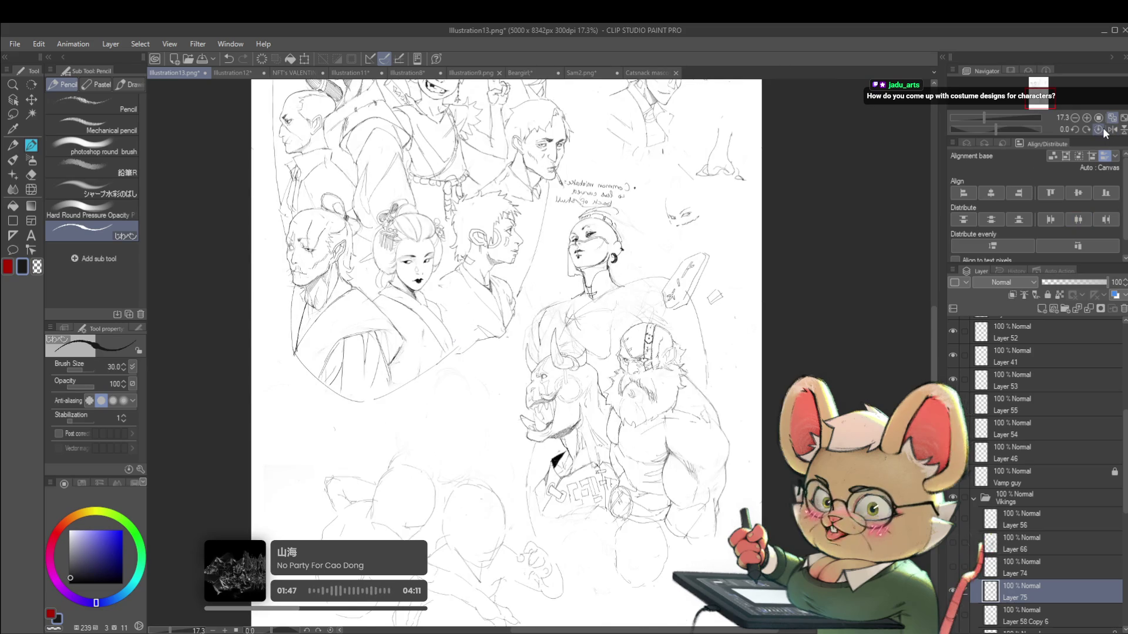
# Step: Delete the handwritten 'Common mistake' note and return the view to normal orientation
pyautogui.scroll(5, 611, 193)
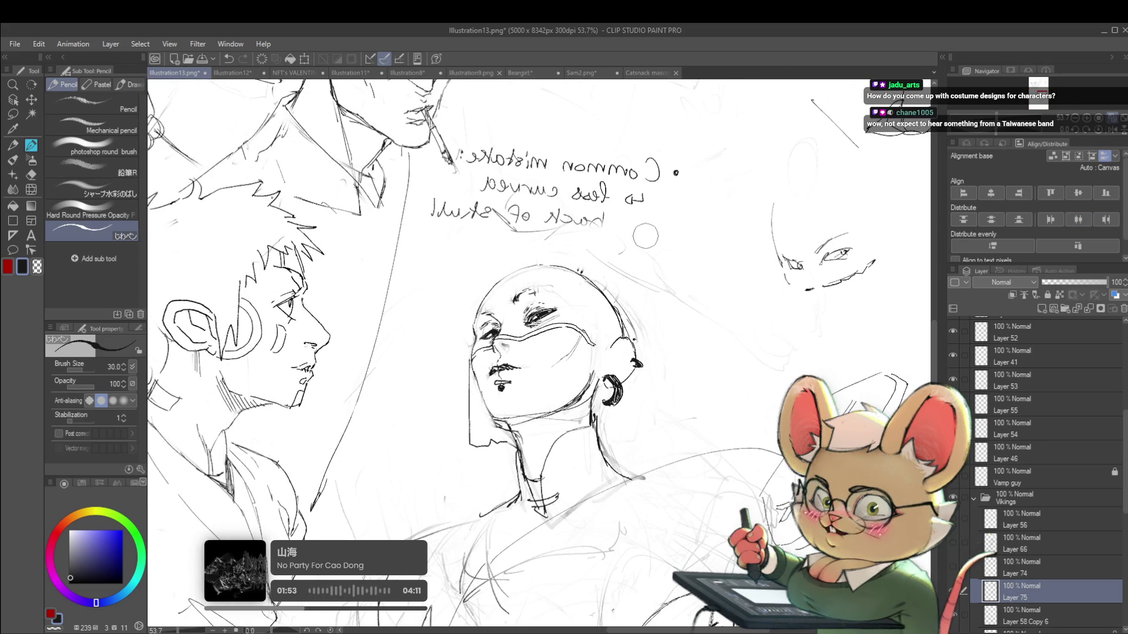
pyautogui.press('Delete')
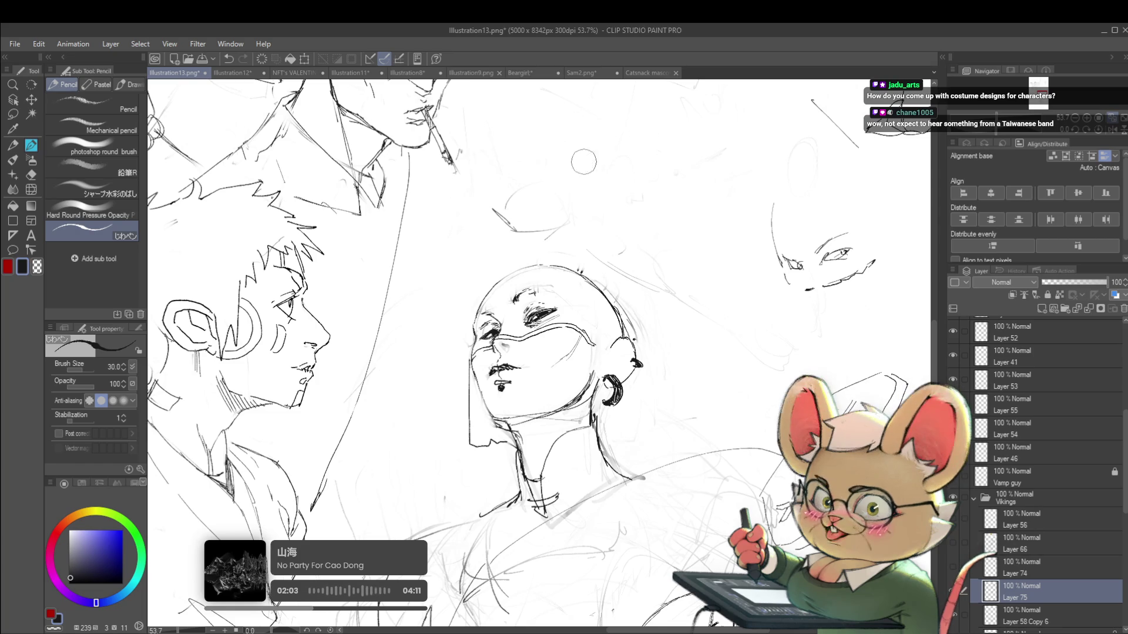
pyautogui.scroll(-2, 639, 218)
pyautogui.scroll(-2, 657, 190)
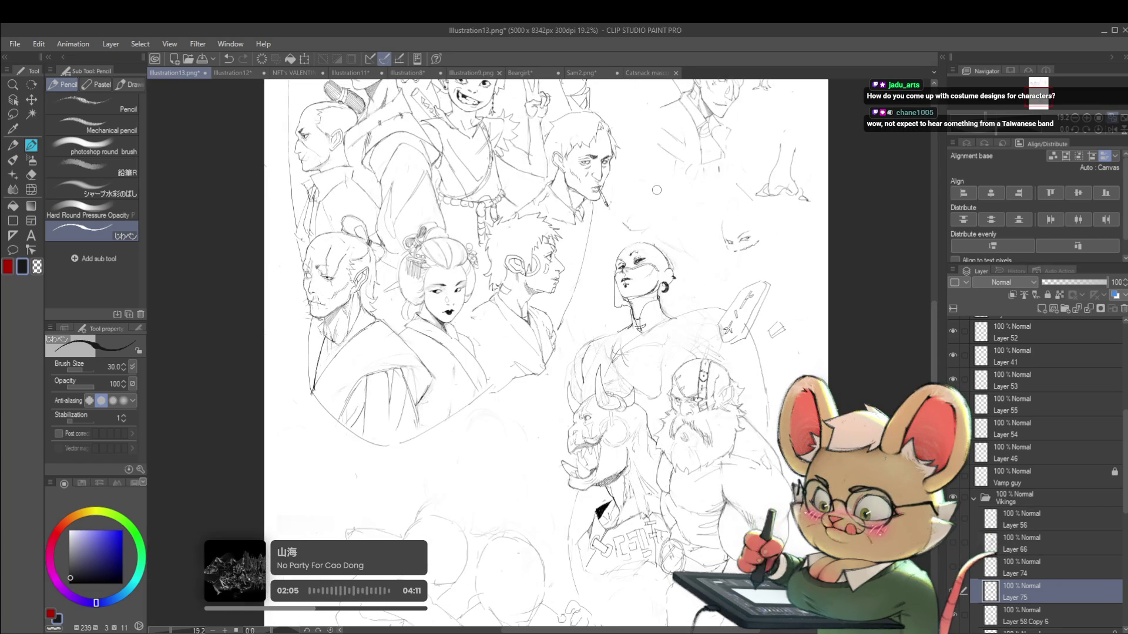
pyautogui.click(1109, 130)
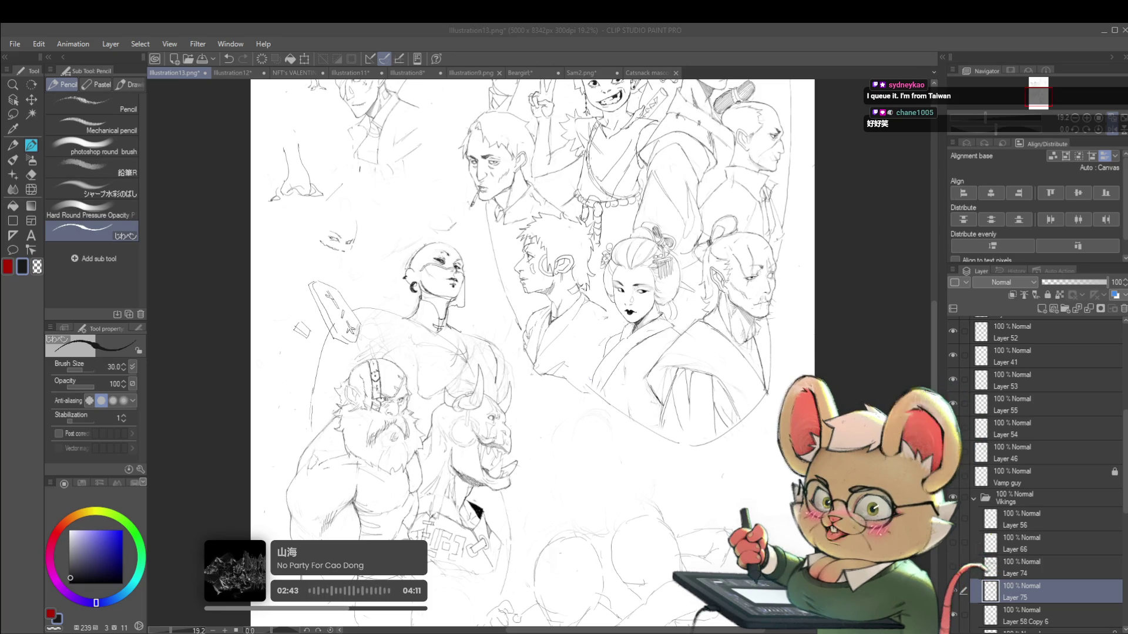
pyautogui.click(566, 427)
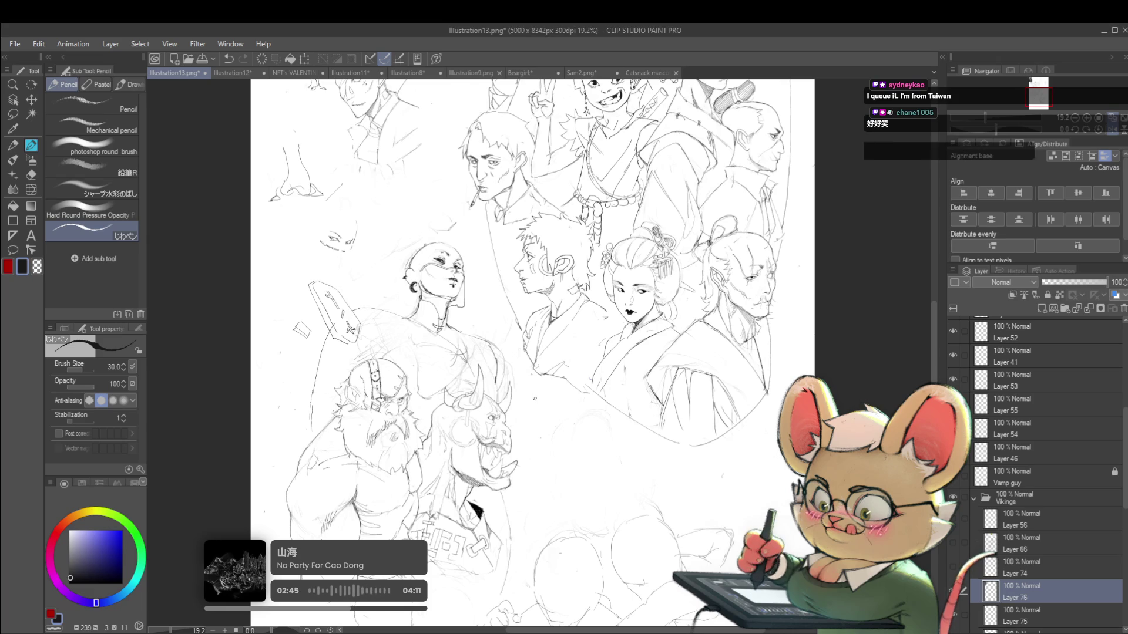
# Step: Paste the veiled beaded headdress photo and place it on the page's left side
pyautogui.hotkey('ctrl', 'v')
pyautogui.scroll(-2, 535, 398)
pyautogui.moveTo(636, 203)
pyautogui.mouseDown()
pyautogui.moveTo(384, 396)
pyautogui.moveTo(262, 428)
pyautogui.mouseUp()
pyautogui.scroll(3, 384, 396)
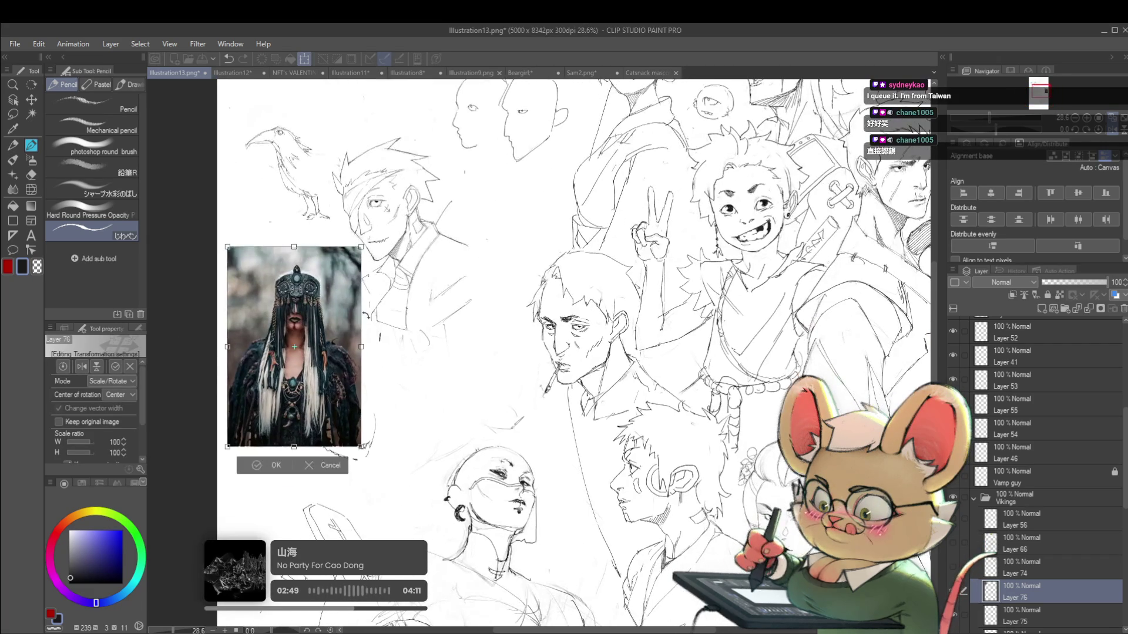
pyautogui.press('Return')
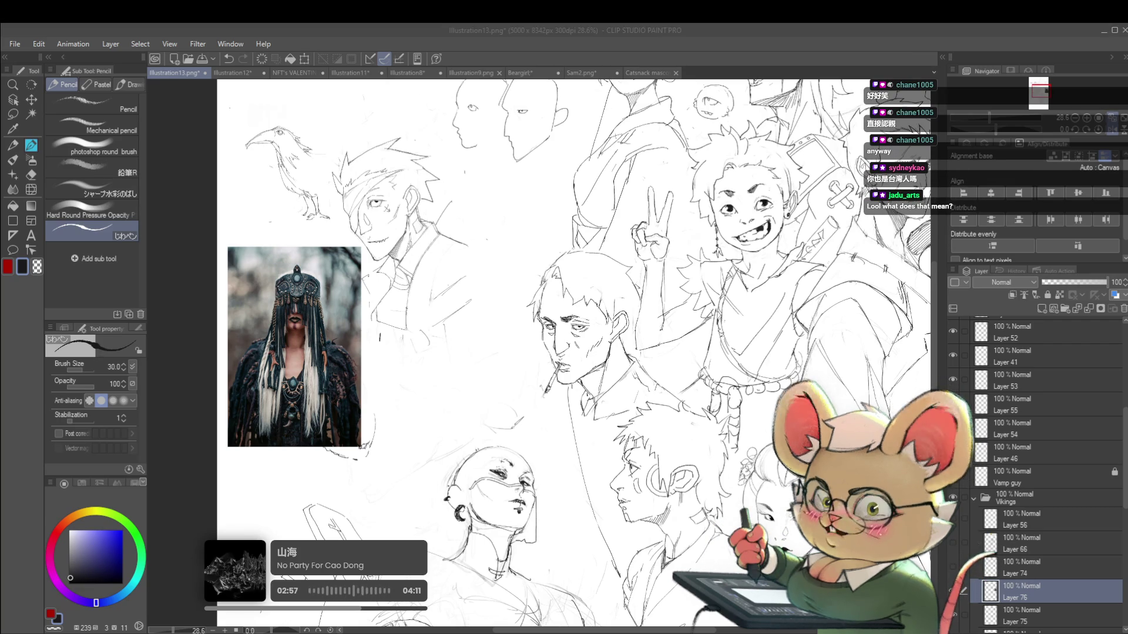
# Step: Place the antlered-mask reference photo and paste another reference photo
pyautogui.click(445, 368)
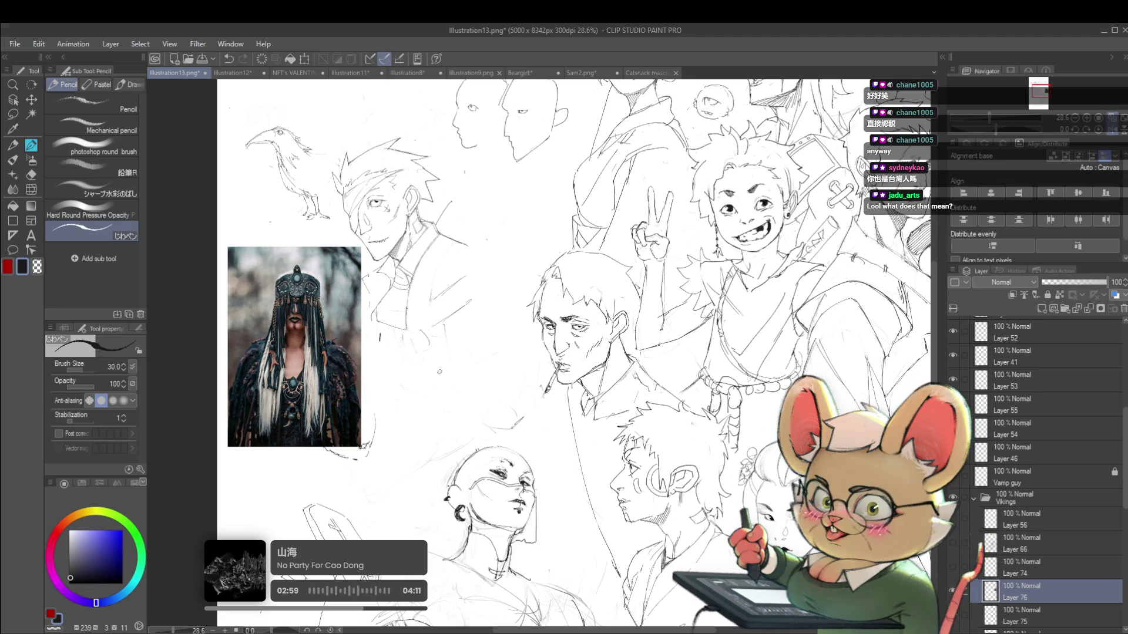
pyautogui.hotkey('ctrl', 't')
pyautogui.scroll(-4, 445, 377)
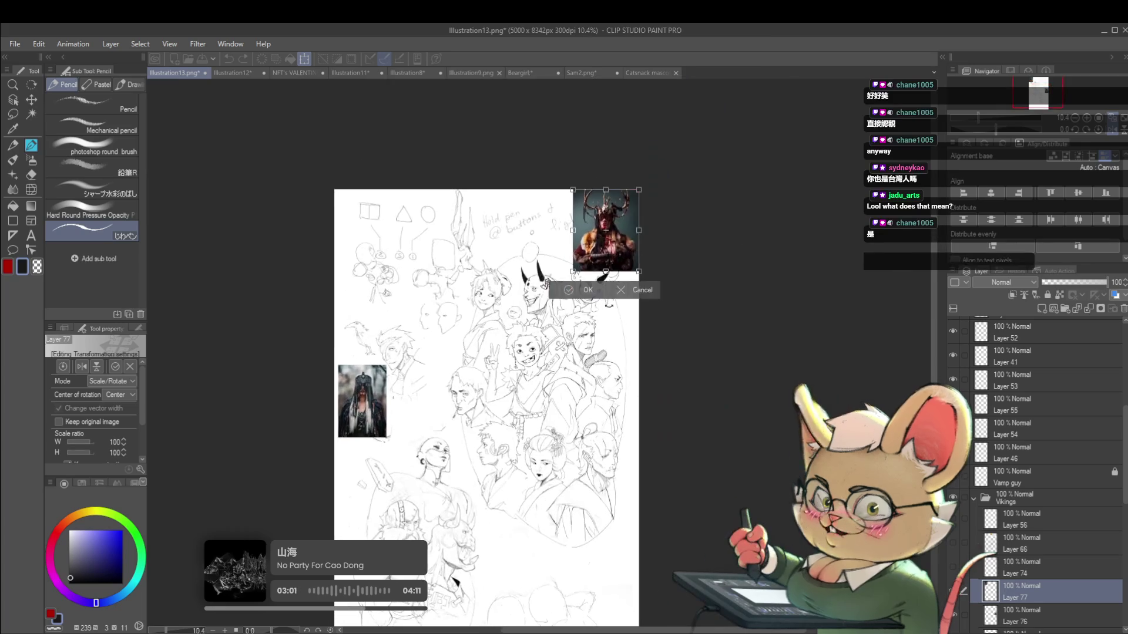
pyautogui.scroll(2, 446, 339)
pyautogui.scroll(1, 445, 339)
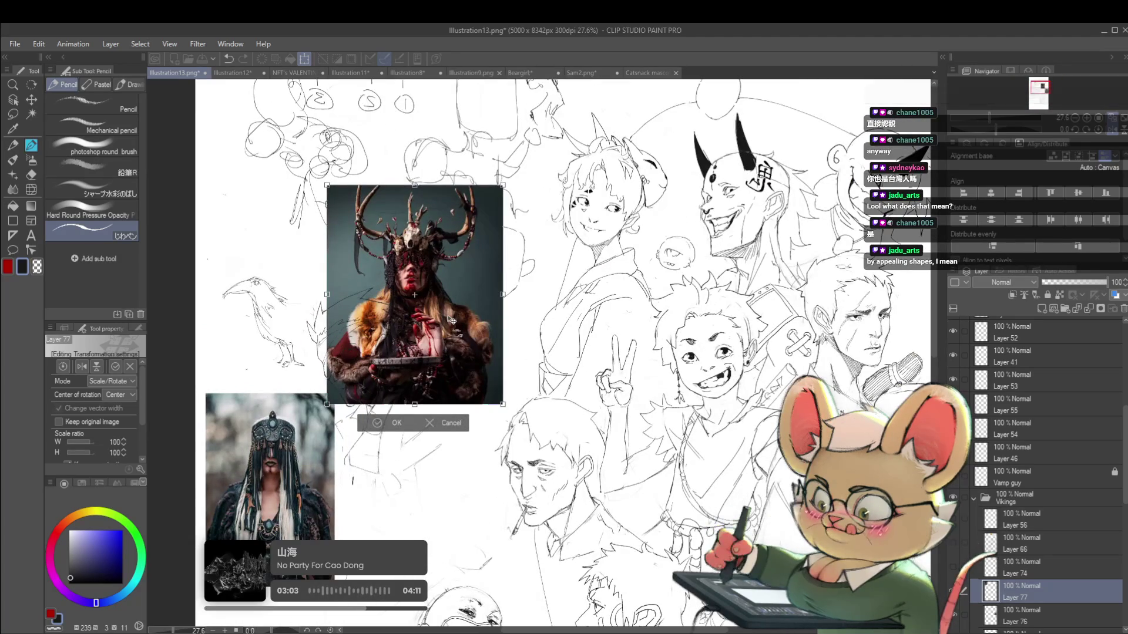
pyautogui.press('Return')
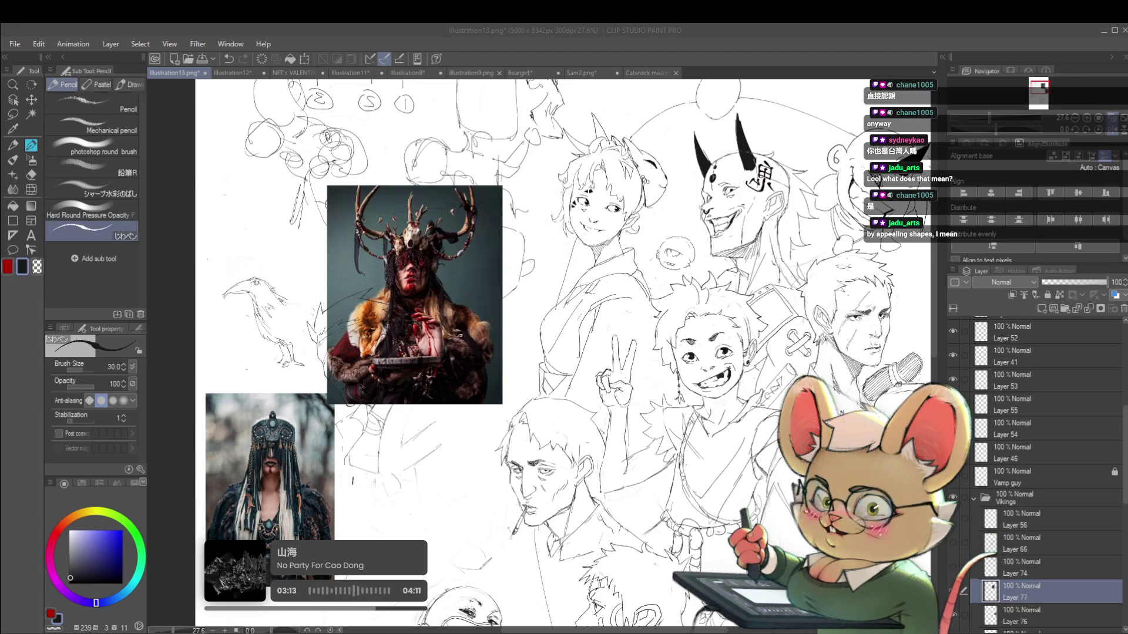
pyautogui.scroll(-3, 523, 423)
pyautogui.hotkey('ctrl', 'v')
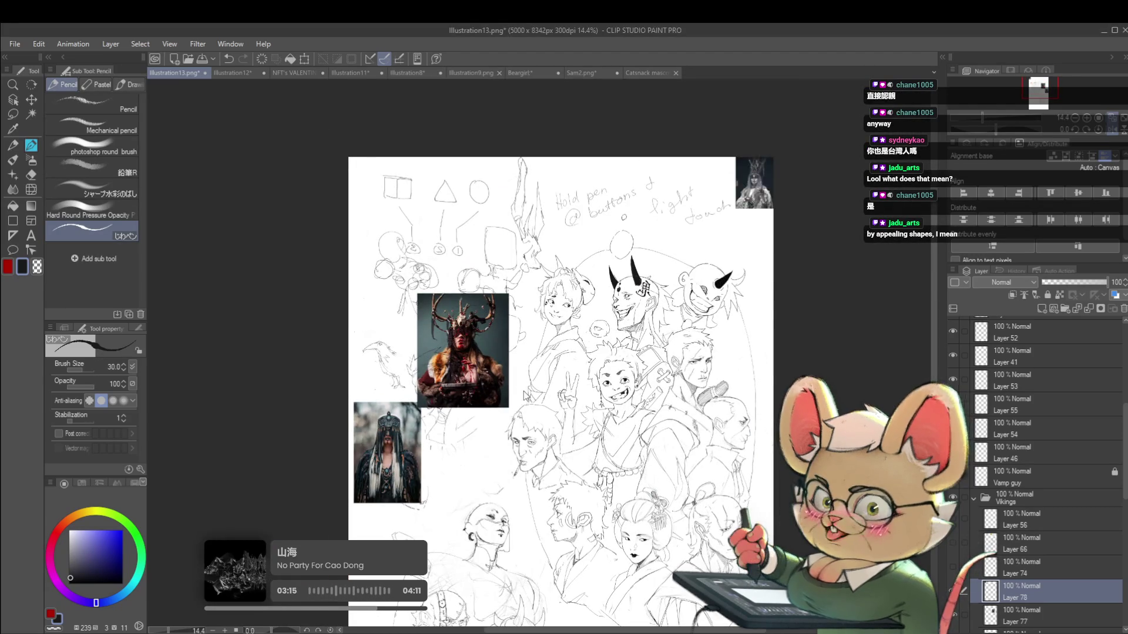
# Step: Enlarge the pasted crowned white-robed figure reference photo
pyautogui.hotkey('ctrl', 't')
pyautogui.scroll(3, 545, 391)
pyautogui.scroll(2, 538, 370)
pyautogui.moveTo(614, 448); pyautogui.dragTo(675, 516)
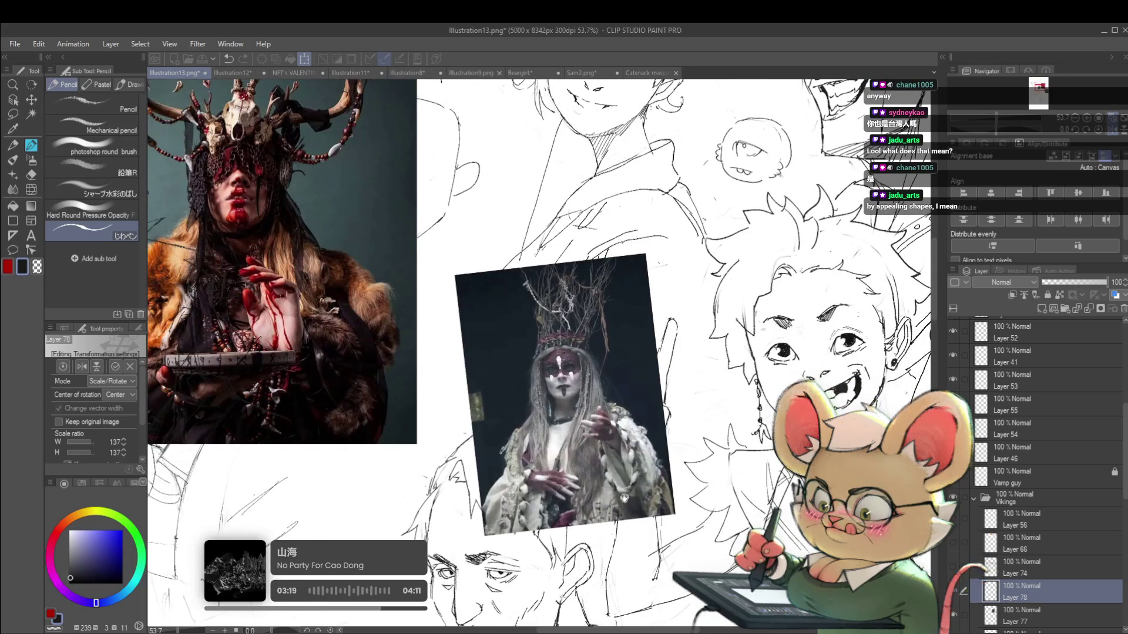
pyautogui.press('Return')
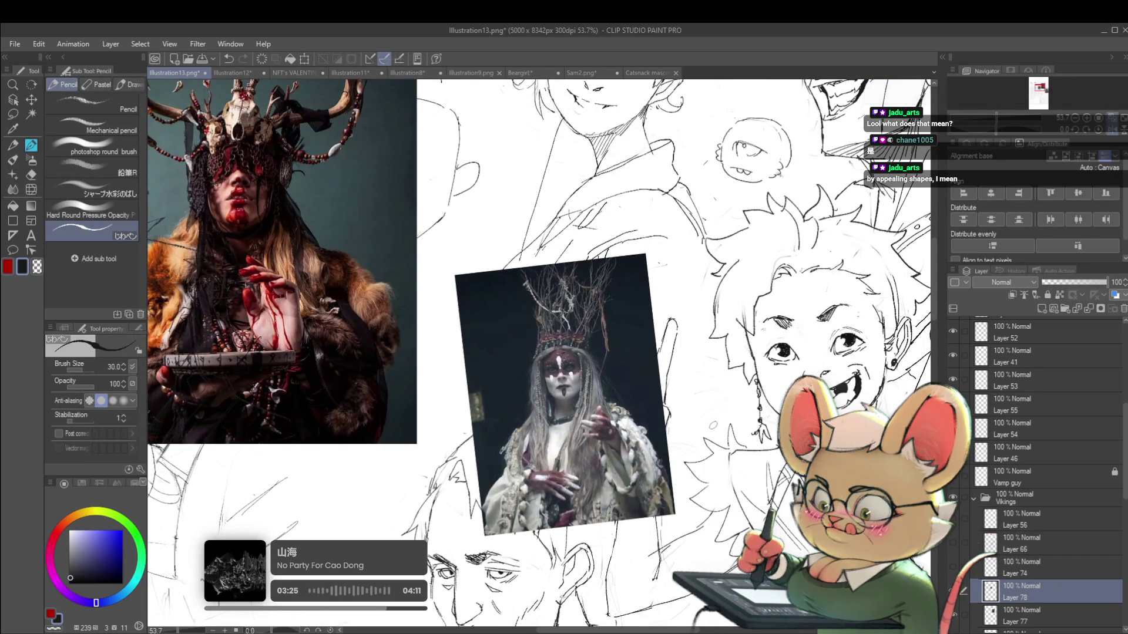
pyautogui.scroll(-2, 705, 388)
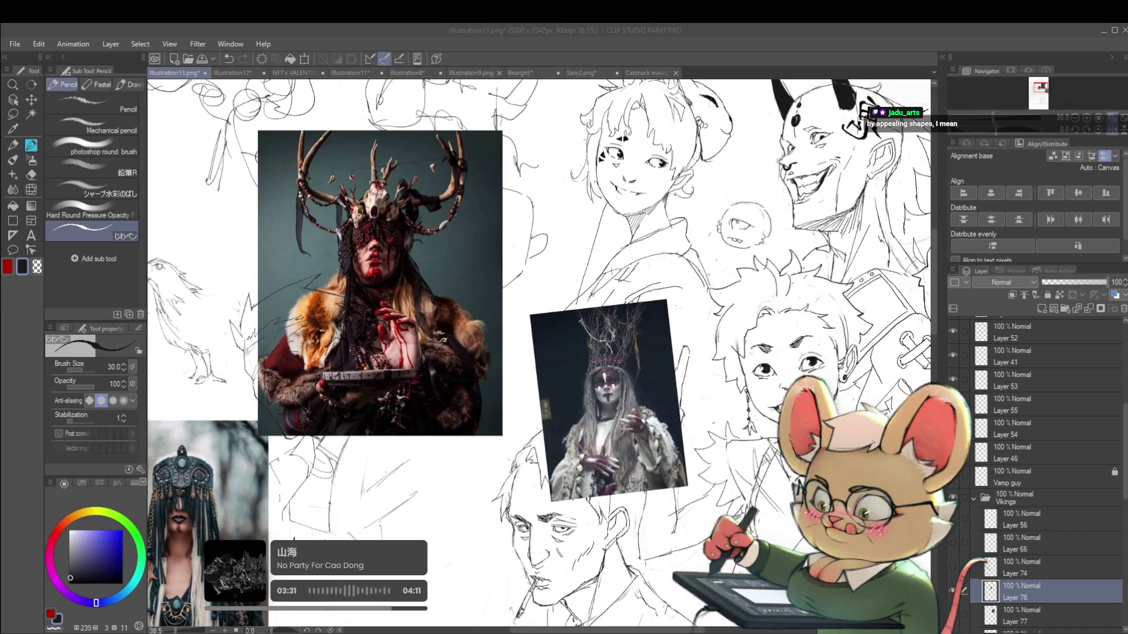
pyautogui.scroll(-2, 805, 385)
pyautogui.scroll(-1, 817, 369)
# Step: Move the face-paint headdress photo toward the centre beside the other references
pyautogui.hotkey('ctrl', 't')
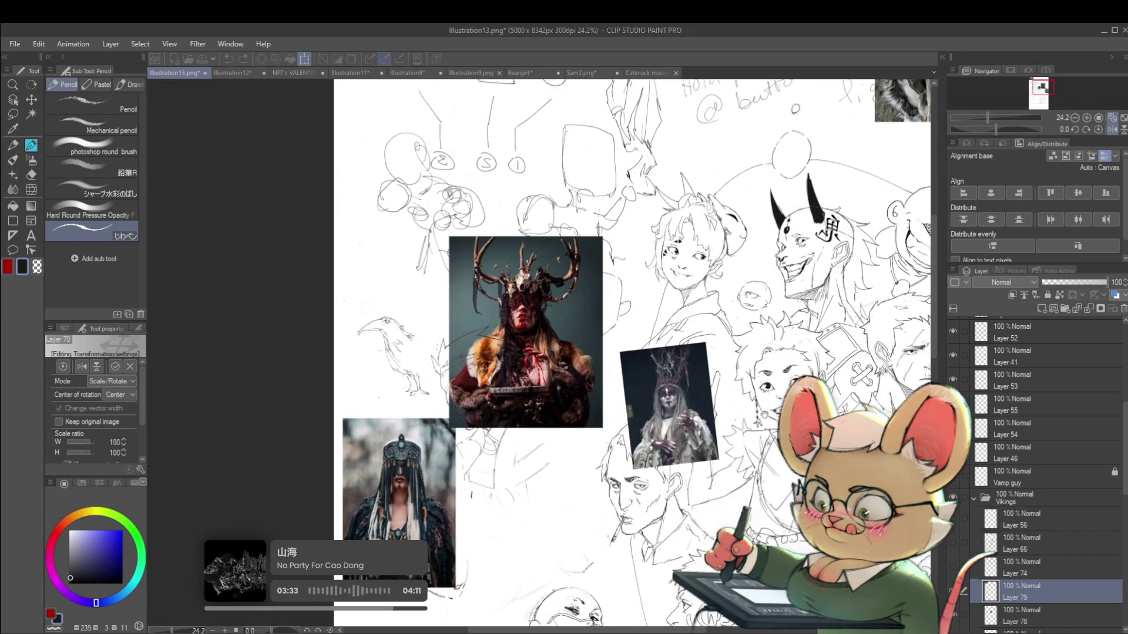
pyautogui.moveTo(897, 238); pyautogui.dragTo(685, 411)
pyautogui.scroll(-2, 684, 411)
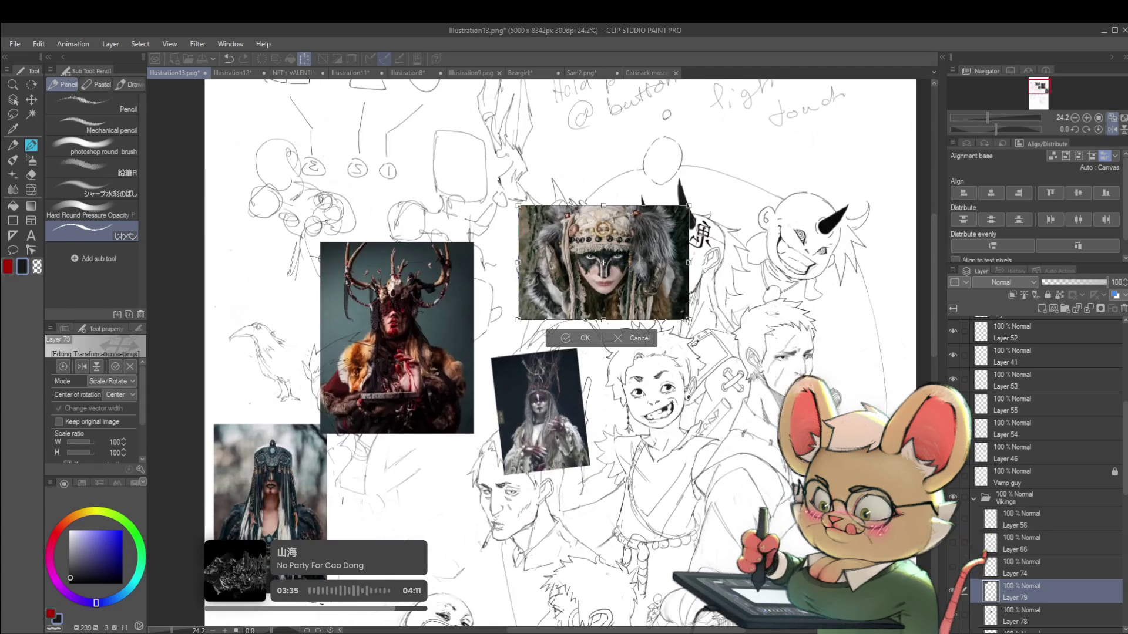
pyautogui.press('Return')
pyautogui.scroll(-1, 684, 411)
pyautogui.scroll(-1, 684, 411)
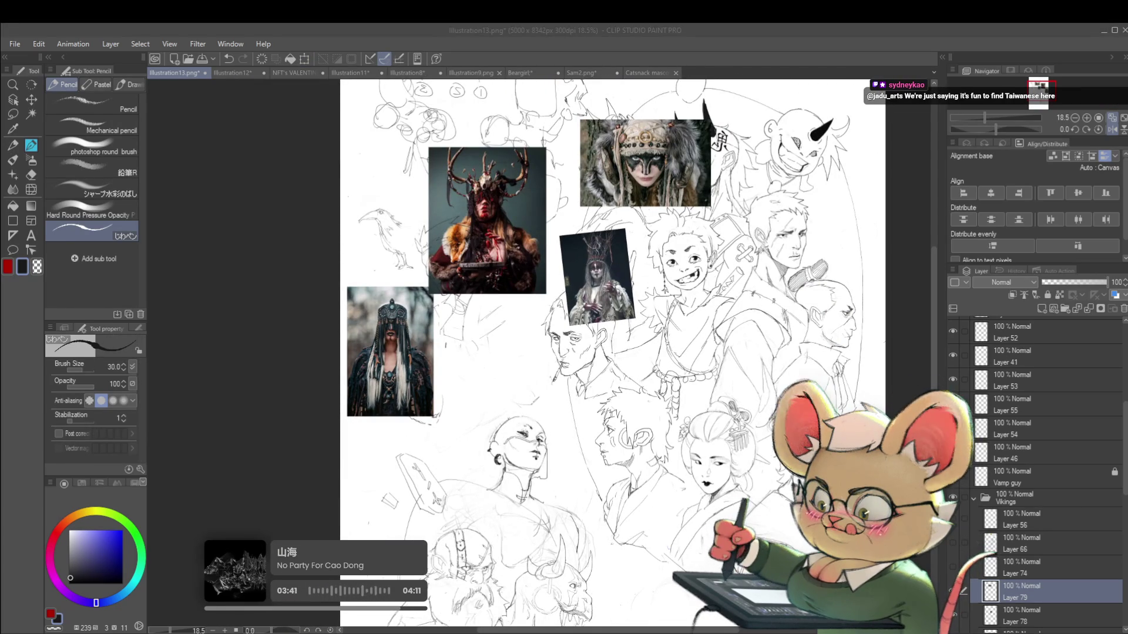
pyautogui.scroll(3, 517, 581)
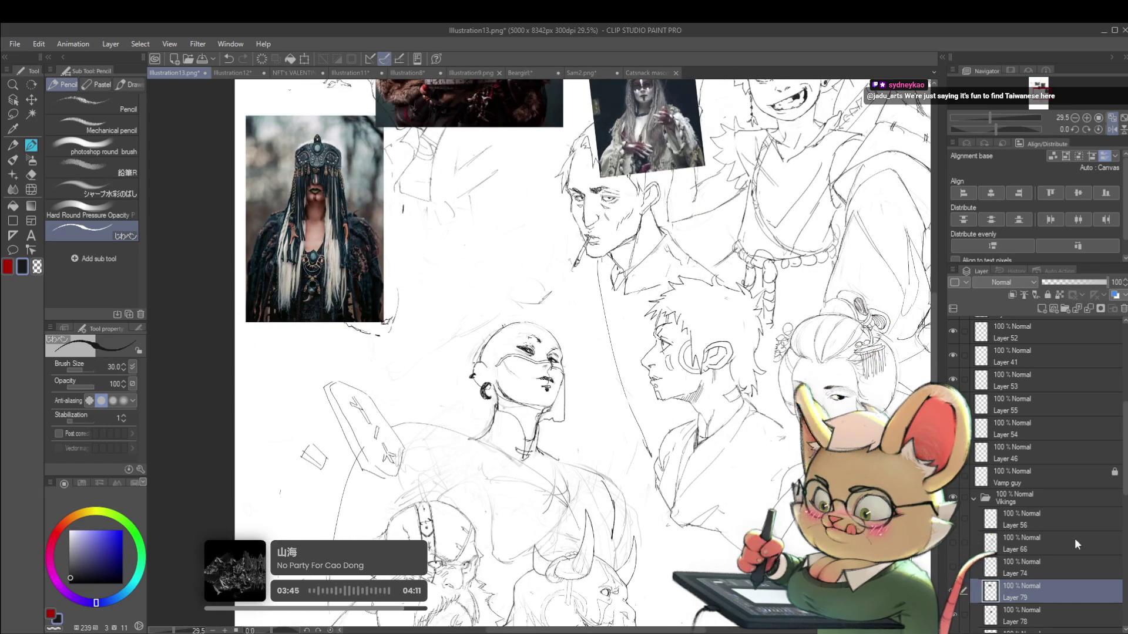
pyautogui.scroll(-5, 1118, 497)
# Step: Merge the reference photo layers 76, 77 and 78 together with Layer 79 into one layer
pyautogui.keyDown('ctrl'); pyautogui.click(1017, 548); pyautogui.keyUp('ctrl')
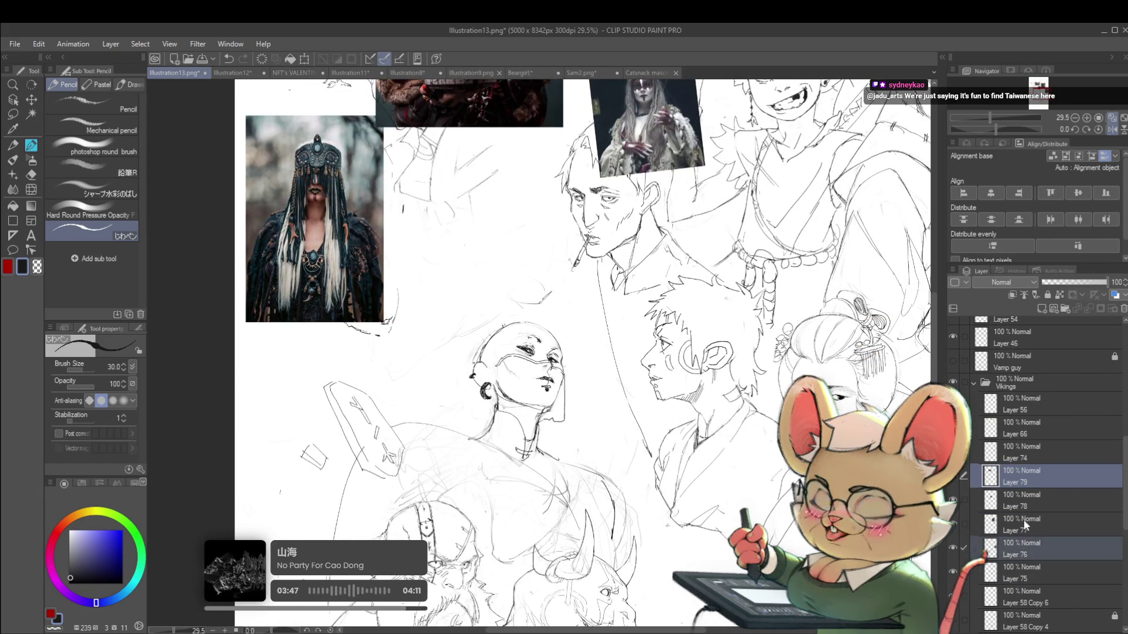
pyautogui.keyDown('ctrl'); pyautogui.click(1020, 527); pyautogui.keyUp('ctrl')
pyautogui.keyDown('ctrl'); pyautogui.click(1038, 500); pyautogui.keyUp('ctrl')
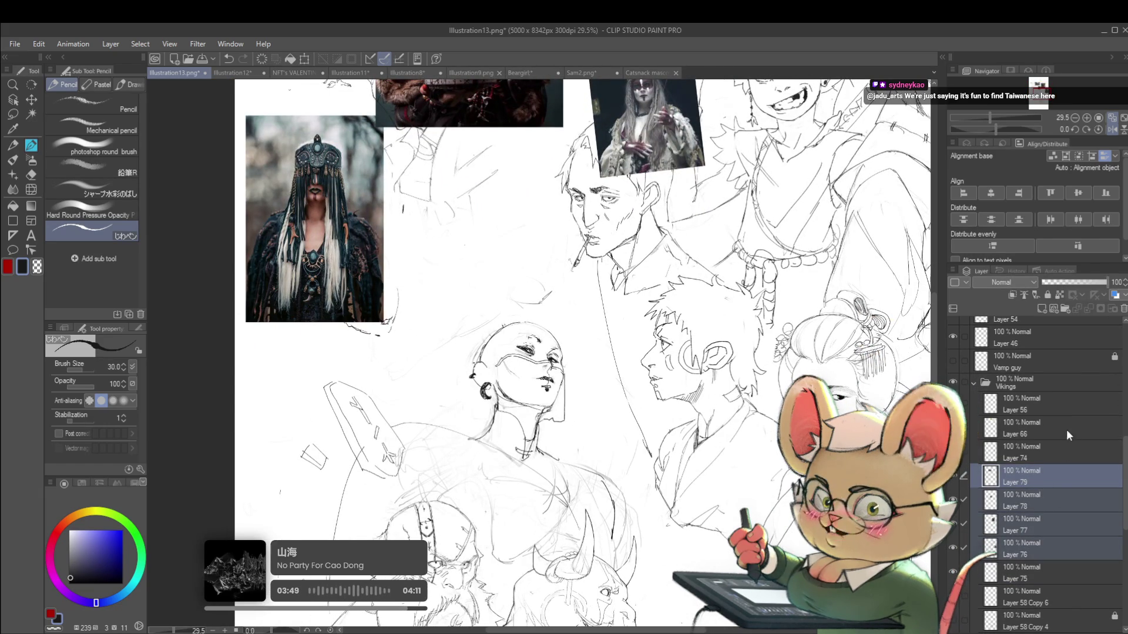
pyautogui.hotkey('shift', 'alt', 'e')
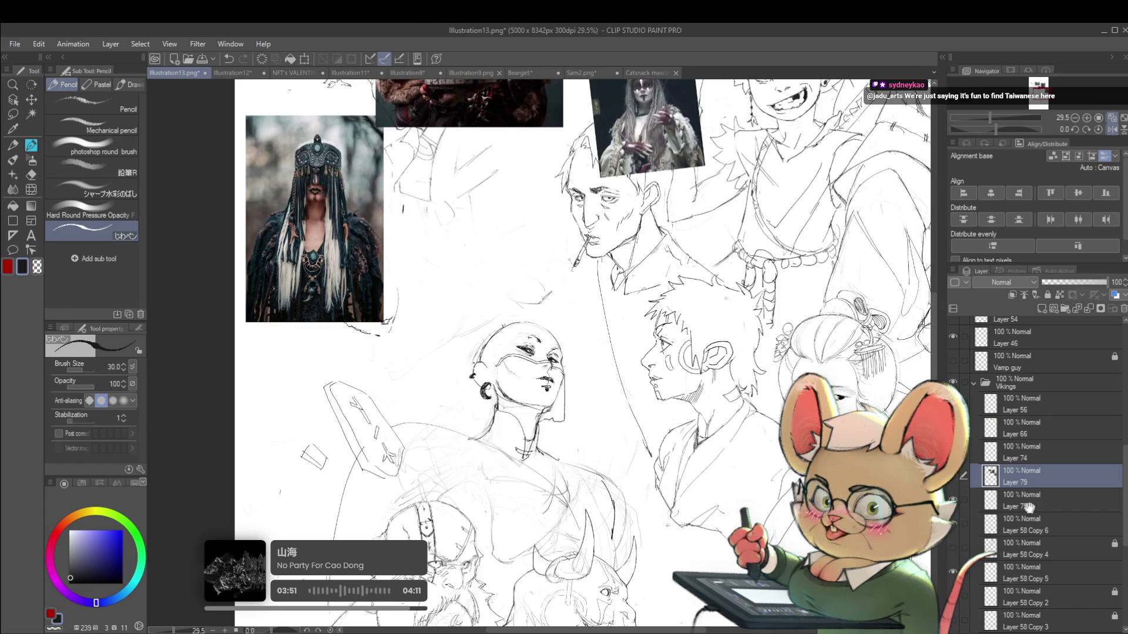
pyautogui.scroll(-1, 1017, 491)
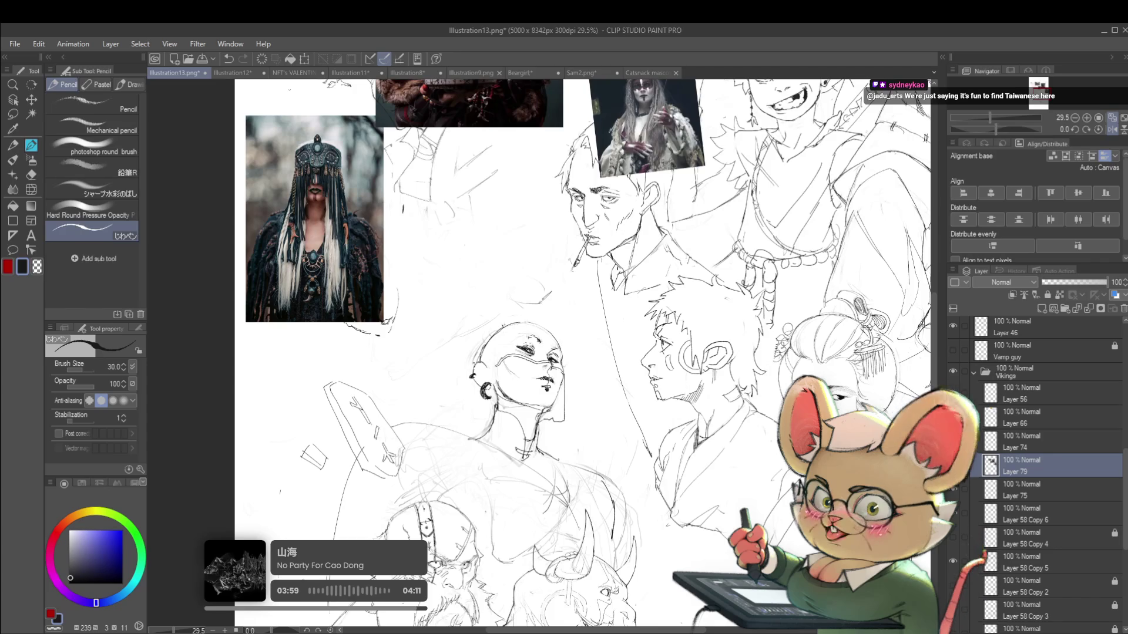
pyautogui.moveTo(446, 246); pyautogui.dragTo(458, 269)
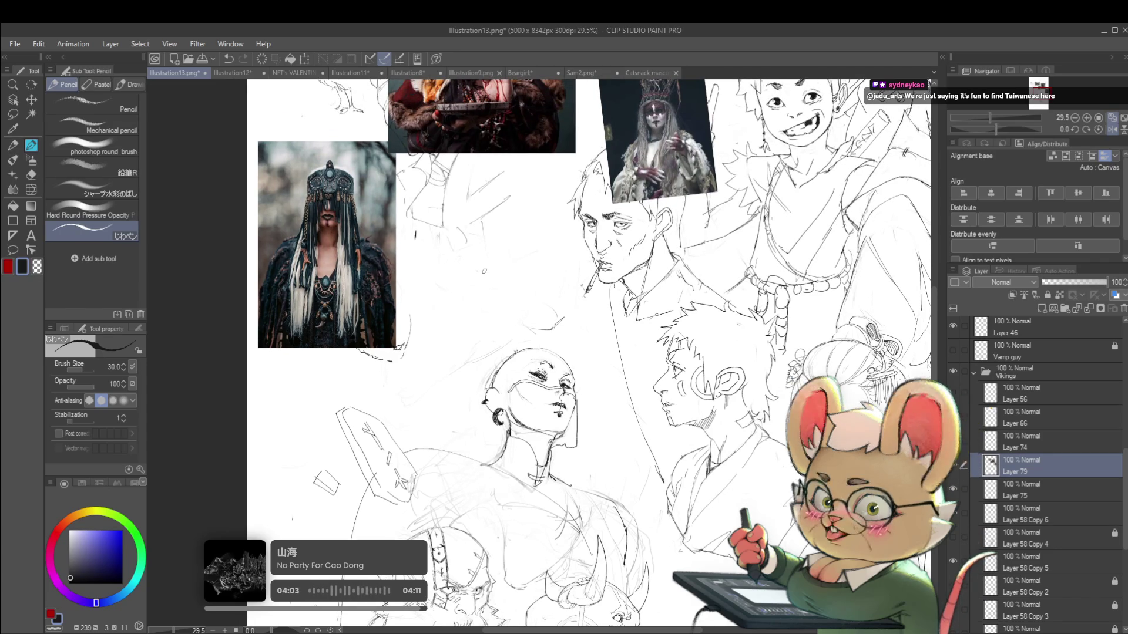
pyautogui.scroll(2, 464, 279)
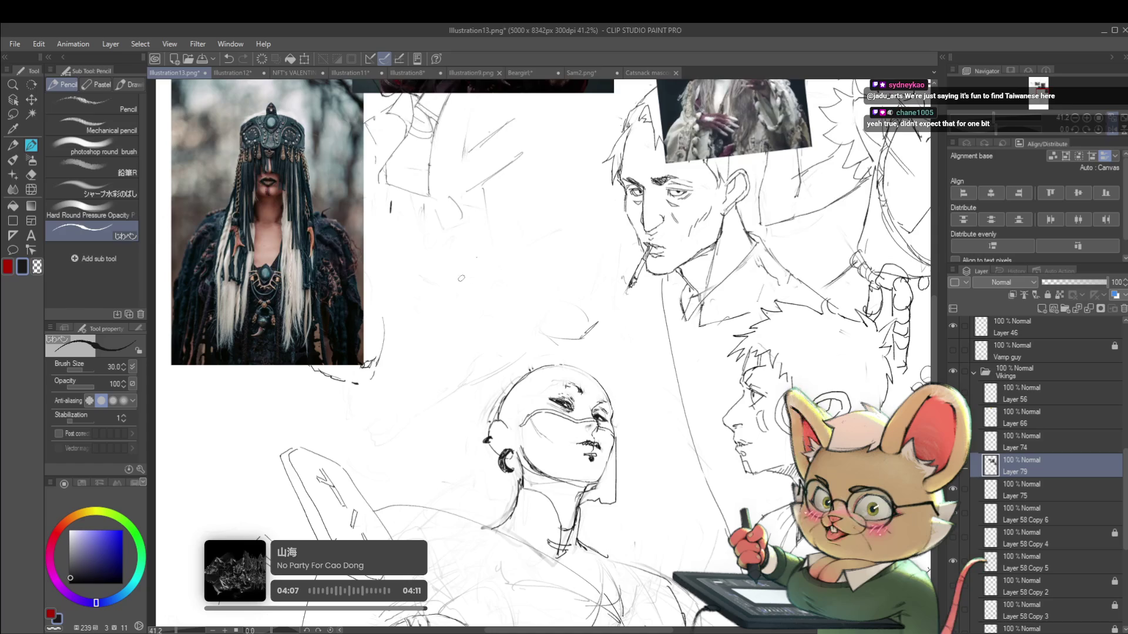
# Step: Add a few small pencil marks, then switch the drawing colour to bright red on the colour wheel
pyautogui.moveTo(432, 270)
pyautogui.mouseDown()
pyautogui.moveTo(433, 293)
pyautogui.moveTo(496, 292)
pyautogui.mouseUp()
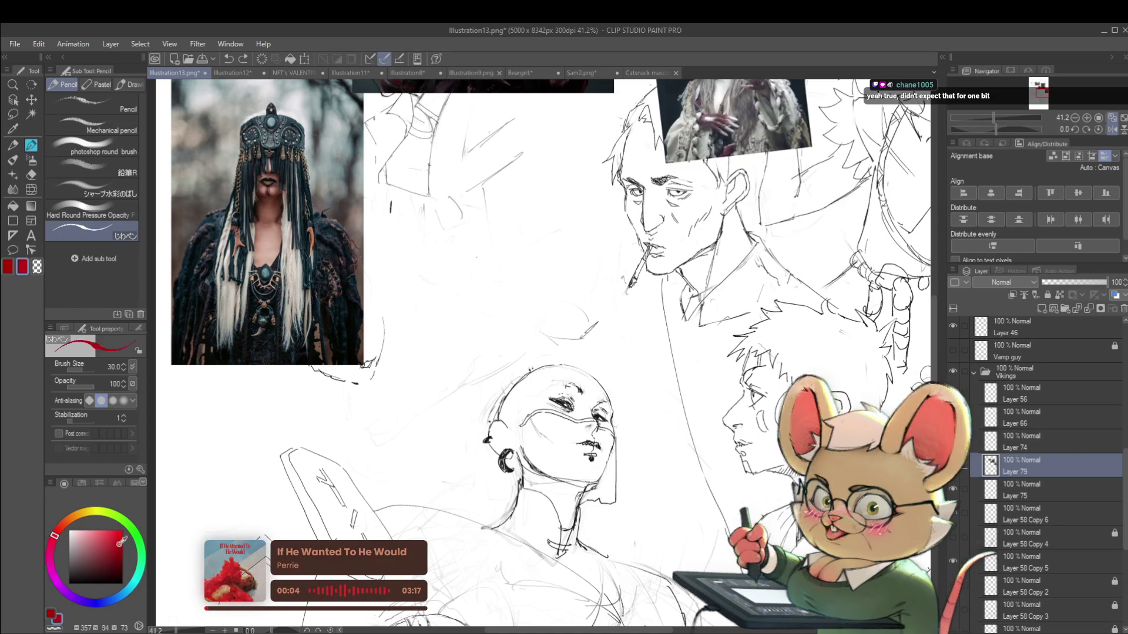
pyautogui.moveTo(470, 294); pyautogui.dragTo(529, 362)
pyautogui.scroll(5, 395, 275)
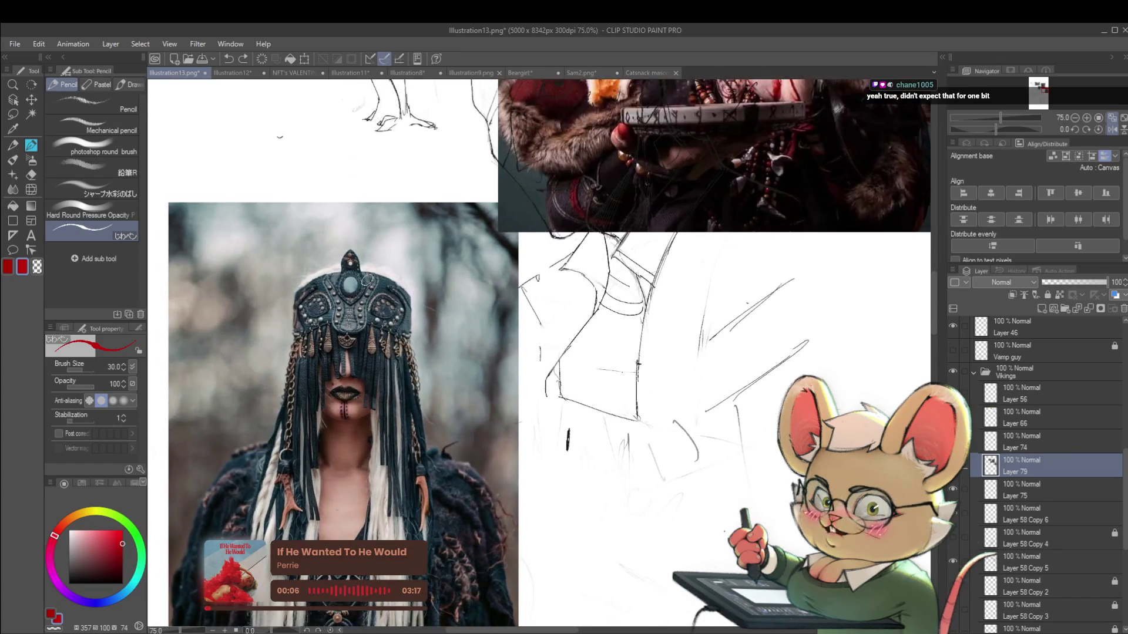
pyautogui.scroll(-2, 372, 364)
pyautogui.scroll(-1, 372, 363)
pyautogui.scroll(1, 372, 363)
pyautogui.scroll(-3, 394, 427)
pyautogui.scroll(3, 353, 464)
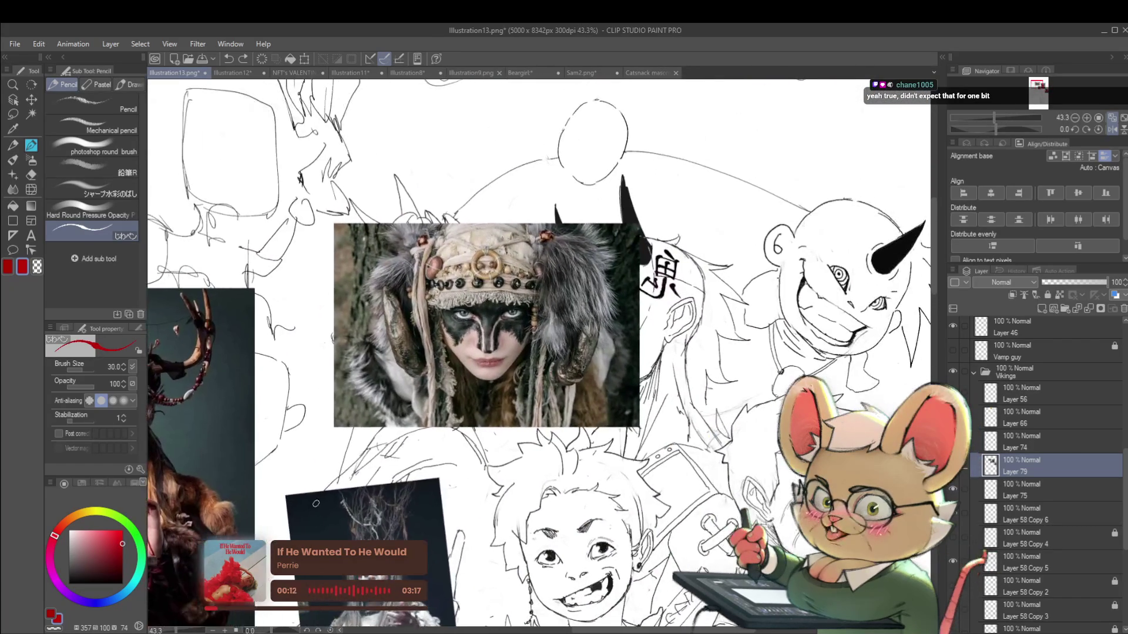
# Step: Trace the headdress's side fur pieces in red on the reference photo
pyautogui.moveTo(547, 237)
pyautogui.mouseDown()
pyautogui.moveTo(541, 293)
pyautogui.moveTo(581, 335)
pyautogui.mouseUp()
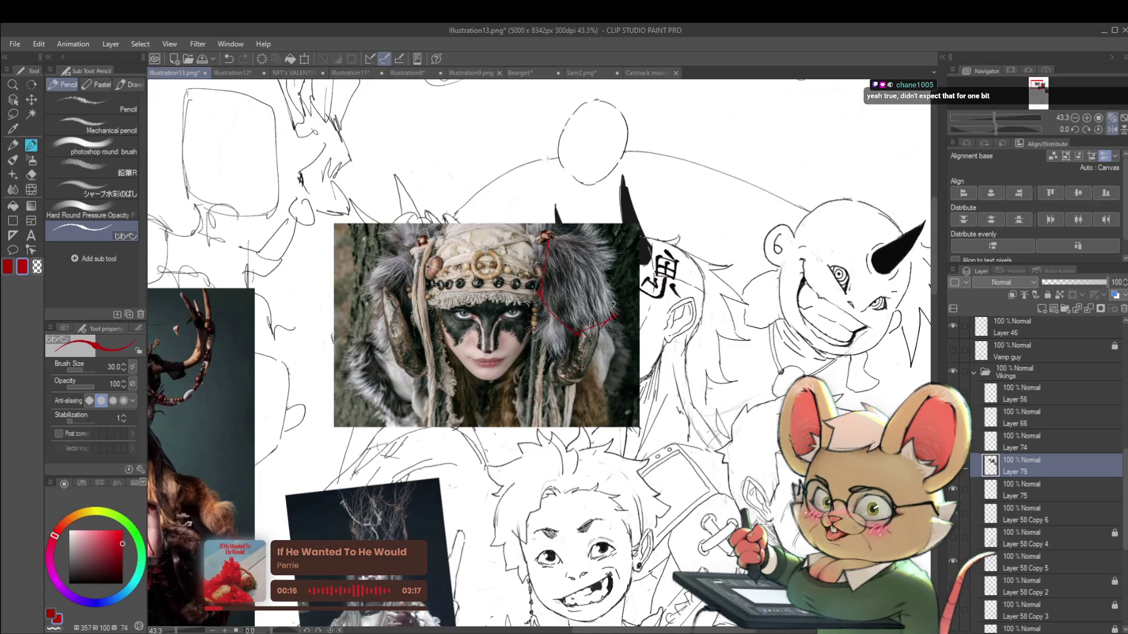
pyautogui.moveTo(586, 224); pyautogui.dragTo(611, 260)
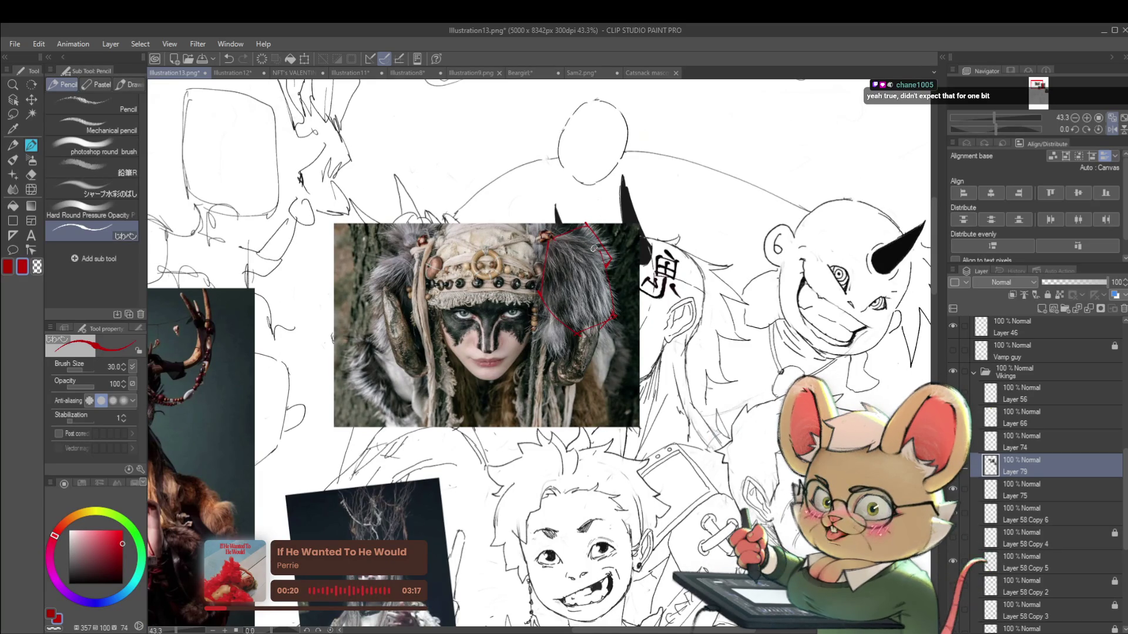
pyautogui.moveTo(412, 248)
pyautogui.mouseDown()
pyautogui.moveTo(374, 265)
pyautogui.moveTo(376, 284)
pyautogui.moveTo(411, 252)
pyautogui.moveTo(386, 235)
pyautogui.mouseUp()
# Step: Fill the small headdress ornament circle in red and trace the hanging left hair strand
pyautogui.scroll(3, 419, 242)
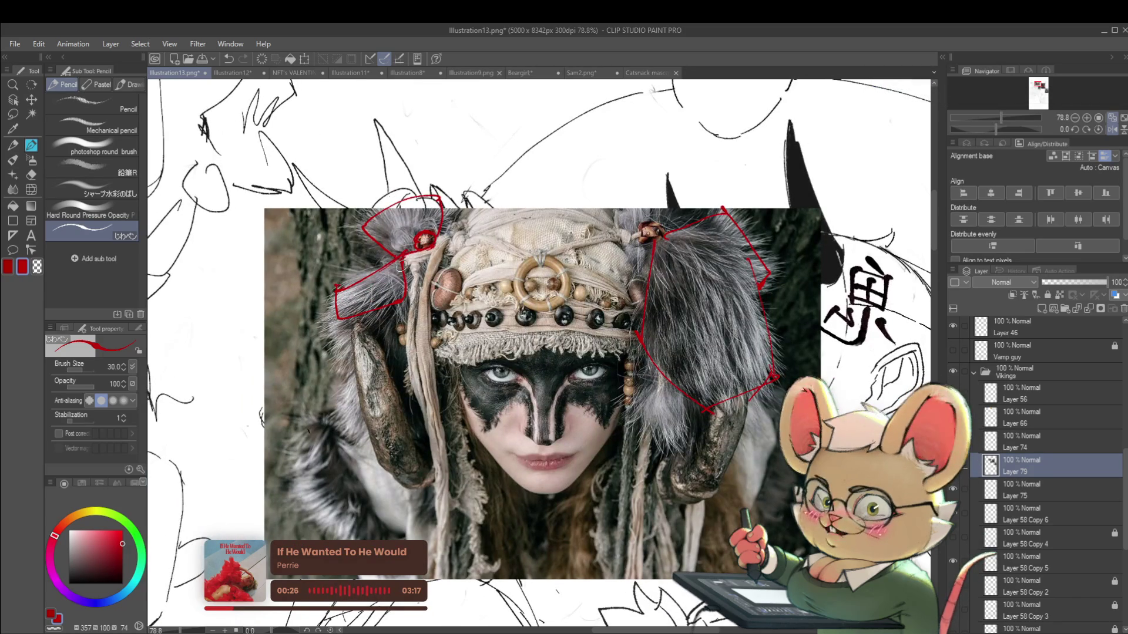
pyautogui.moveTo(411, 258)
pyautogui.mouseDown()
pyautogui.moveTo(426, 233)
pyautogui.moveTo(429, 247)
pyautogui.mouseUp()
pyautogui.moveTo(419, 259)
pyautogui.mouseDown()
pyautogui.moveTo(416, 277)
pyautogui.moveTo(405, 275)
pyautogui.mouseUp()
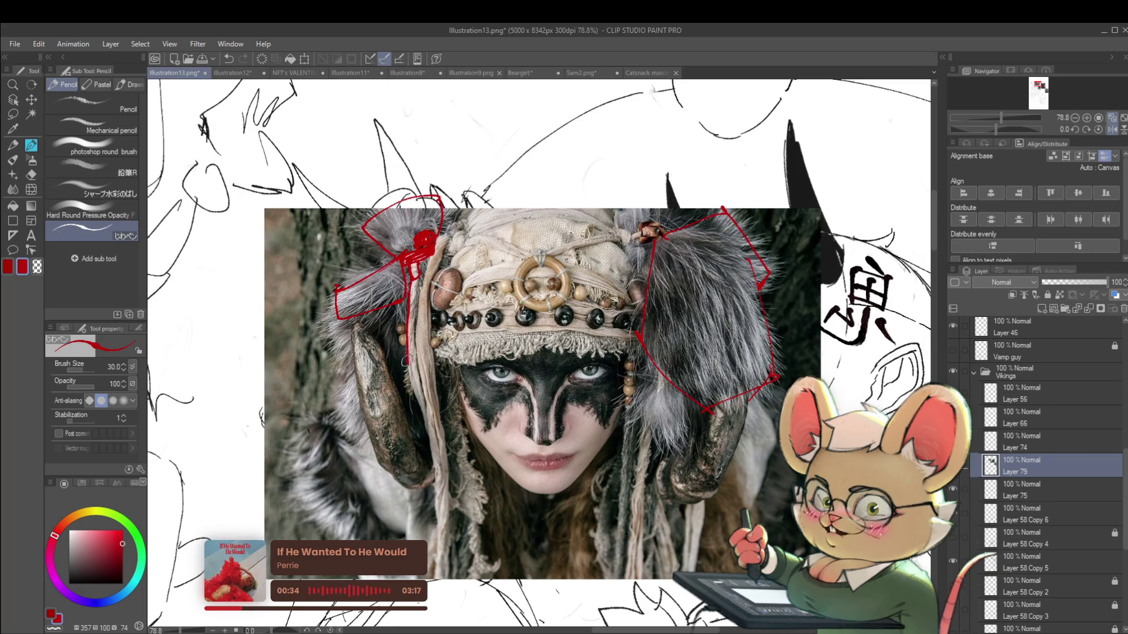
pyautogui.moveTo(418, 279); pyautogui.dragTo(417, 397)
# Step: Outline the headdress's top edge and the top of its ring in red
pyautogui.scroll(-4, 416, 400)
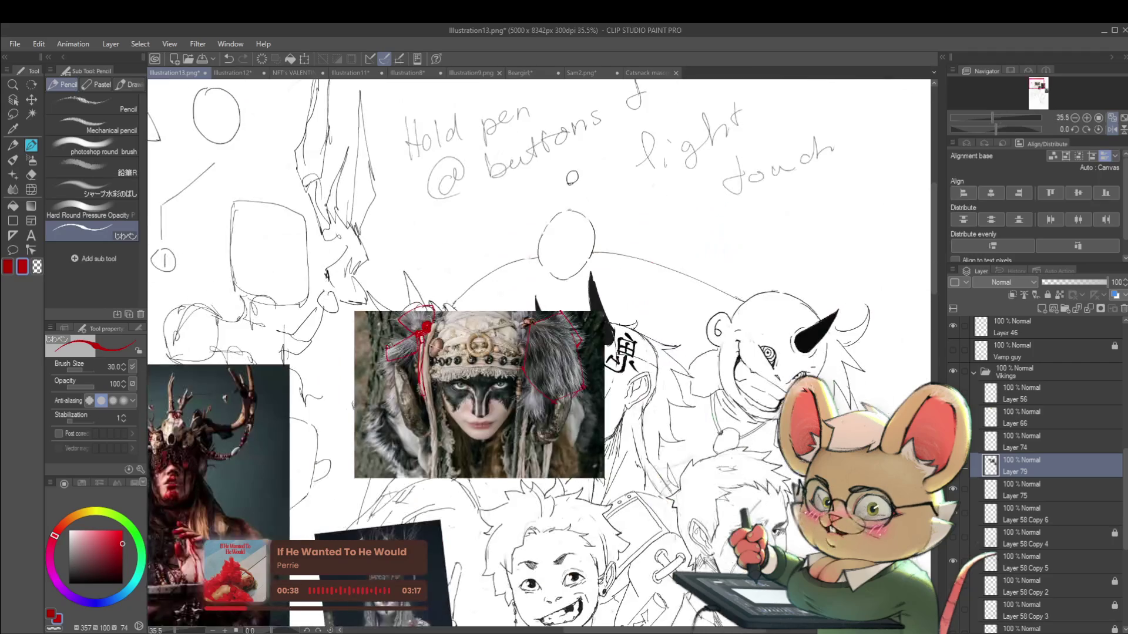
pyautogui.scroll(4, 436, 333)
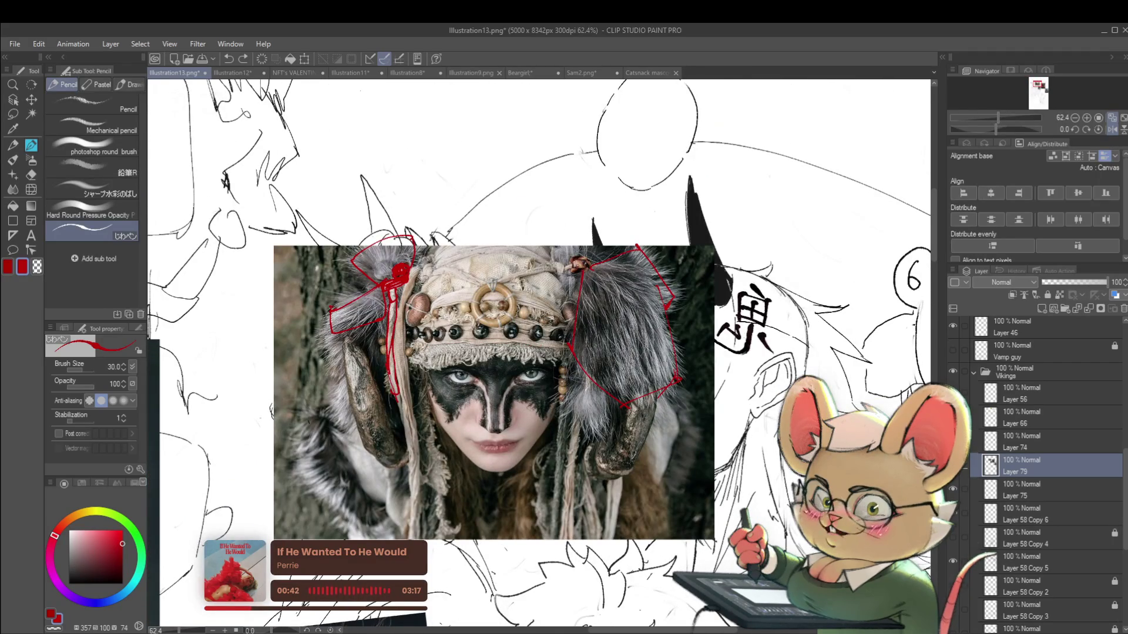
pyautogui.moveTo(439, 252); pyautogui.dragTo(421, 291)
pyautogui.moveTo(435, 249); pyautogui.dragTo(570, 246)
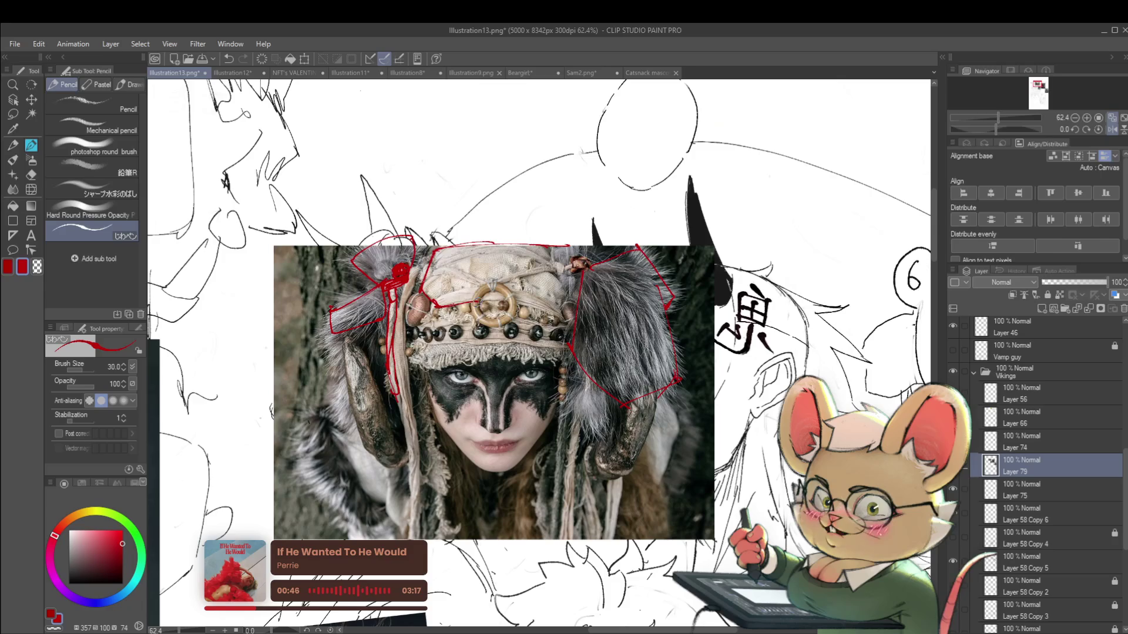
pyautogui.moveTo(485, 291); pyautogui.dragTo(521, 288)
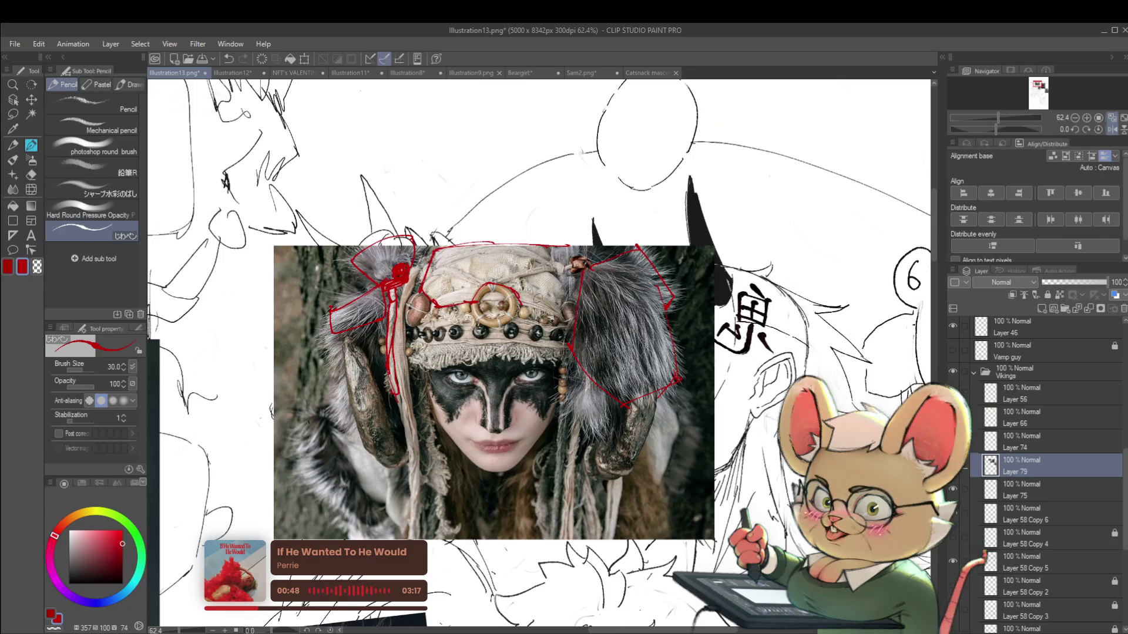
pyautogui.scroll(-3, 565, 304)
pyautogui.moveTo(598, 450); pyautogui.dragTo(597, 332)
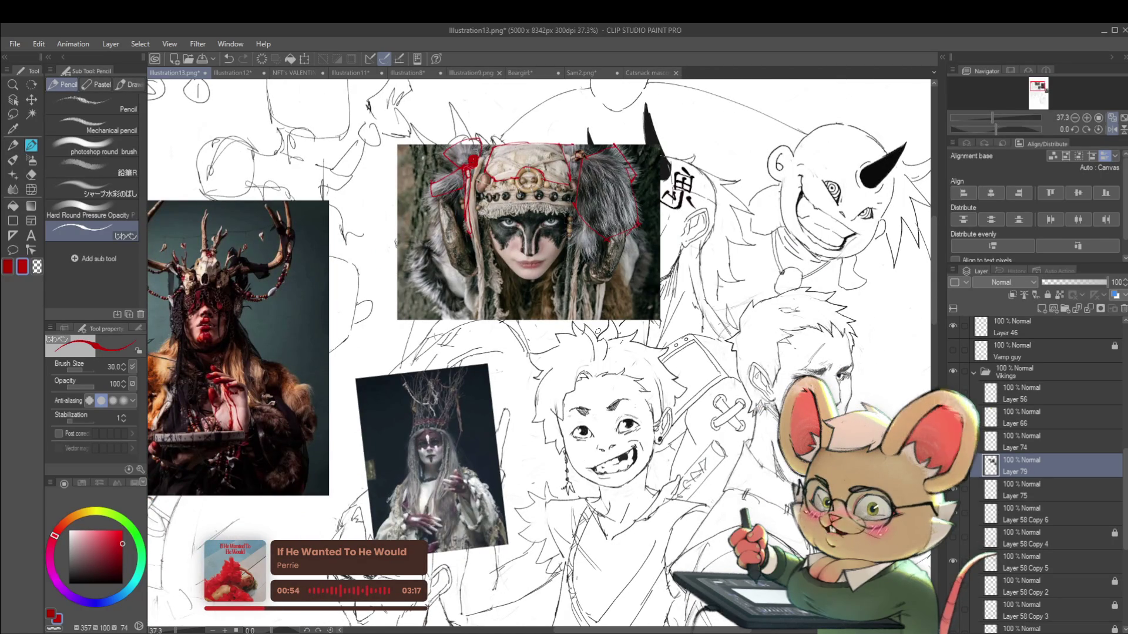
pyautogui.scroll(2, 507, 202)
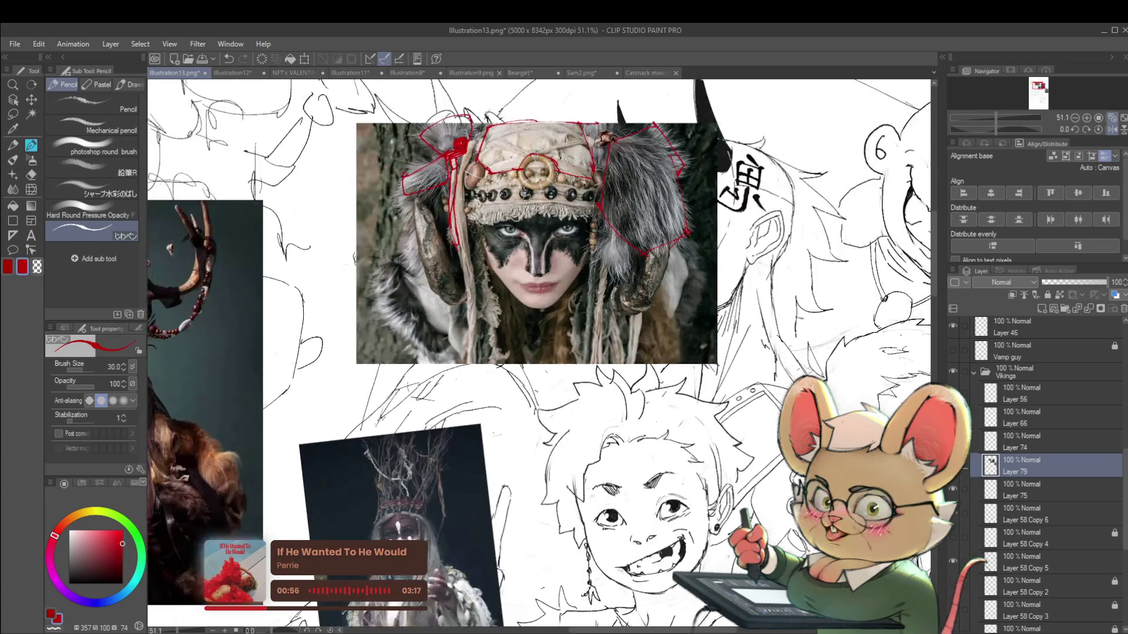
# Step: Pan and zoom the canvas from 14.7% to 35.5% onto the bald masked figure
pyautogui.scroll(-3, 539, 352)
pyautogui.moveTo(470, 411); pyautogui.dragTo(647, 235)
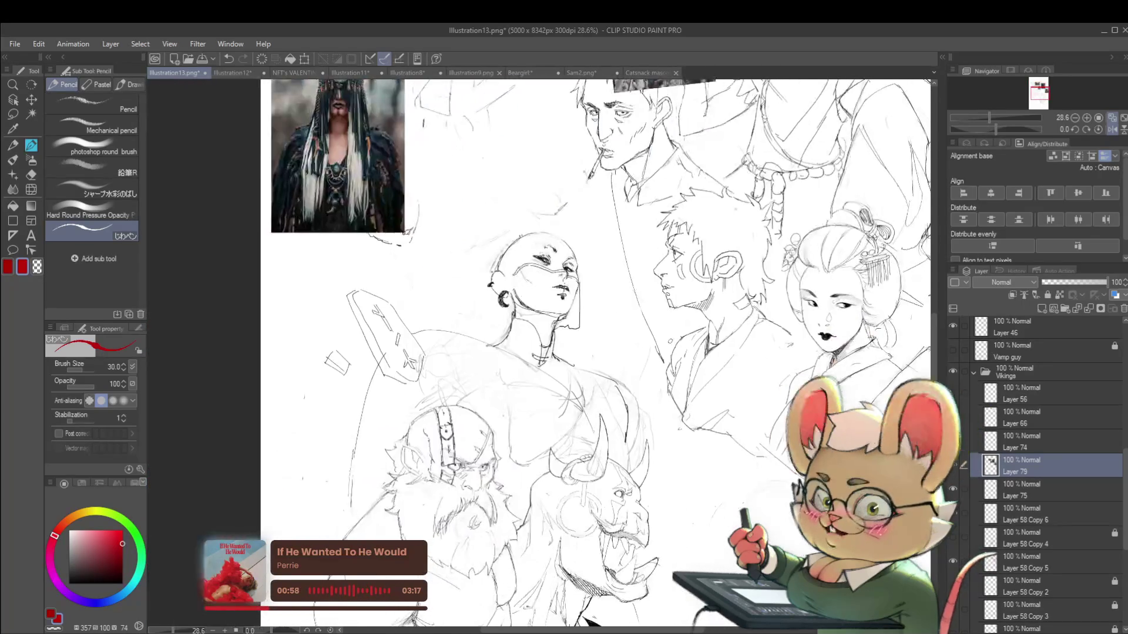
pyautogui.scroll(3, 670, 341)
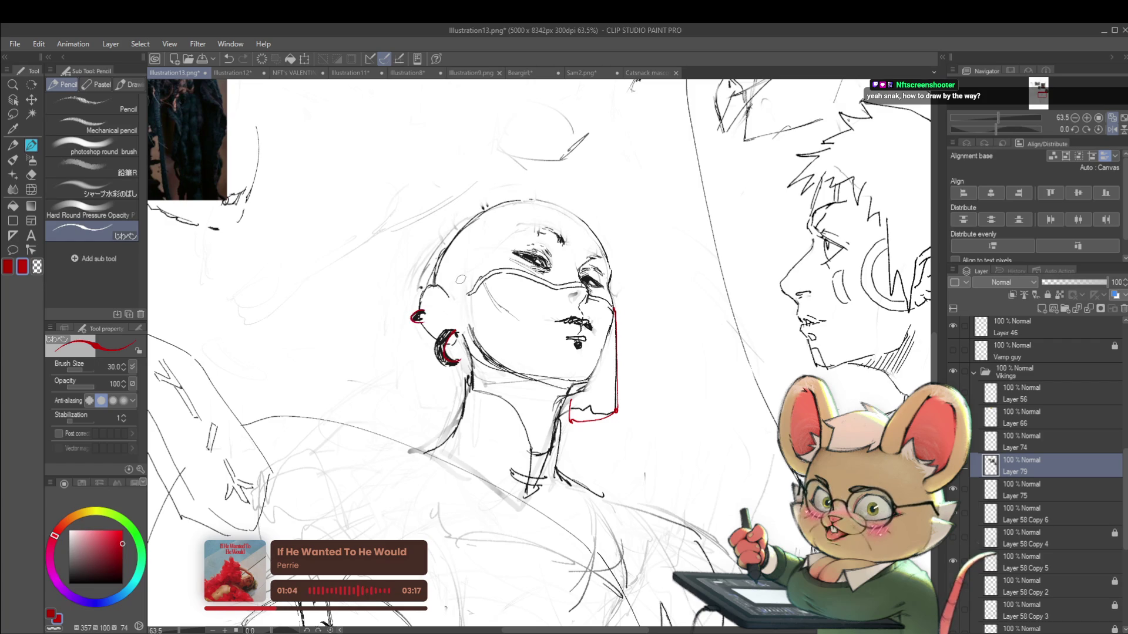
pyautogui.scroll(-3, 461, 280)
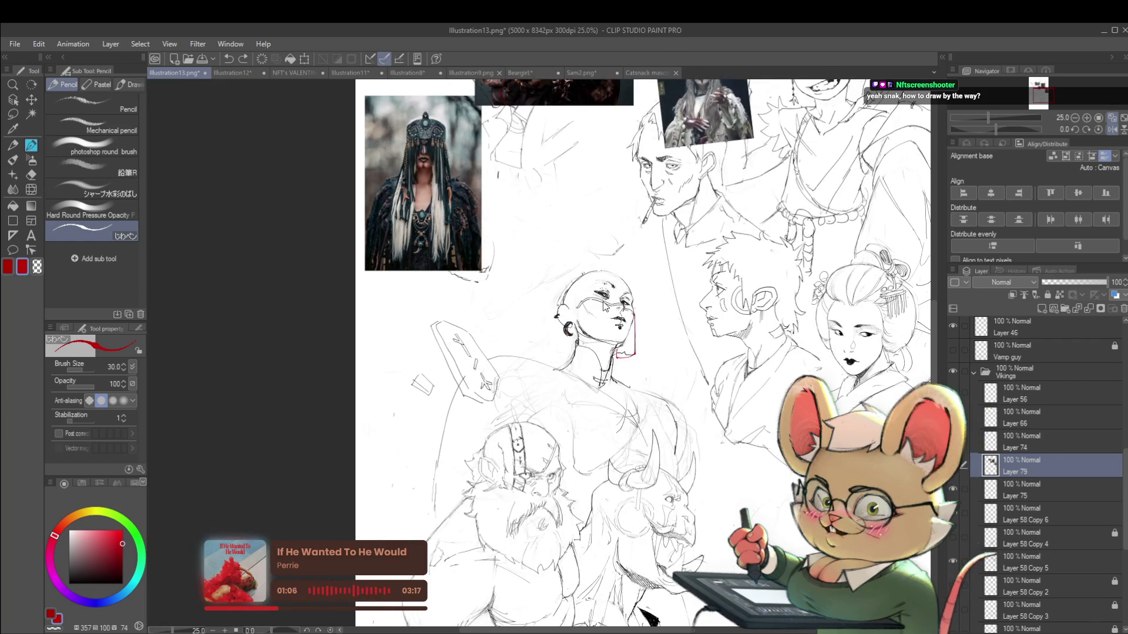
pyautogui.scroll(-1, 604, 305)
pyautogui.scroll(-1, 604, 306)
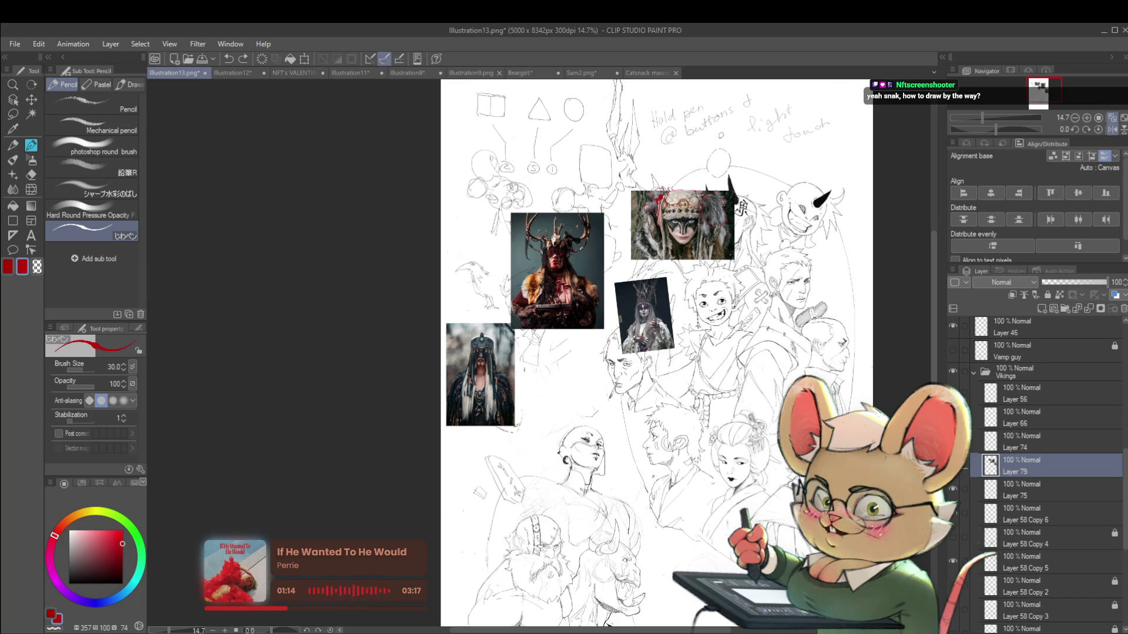
pyautogui.moveTo(656, 353); pyautogui.dragTo(666, 315)
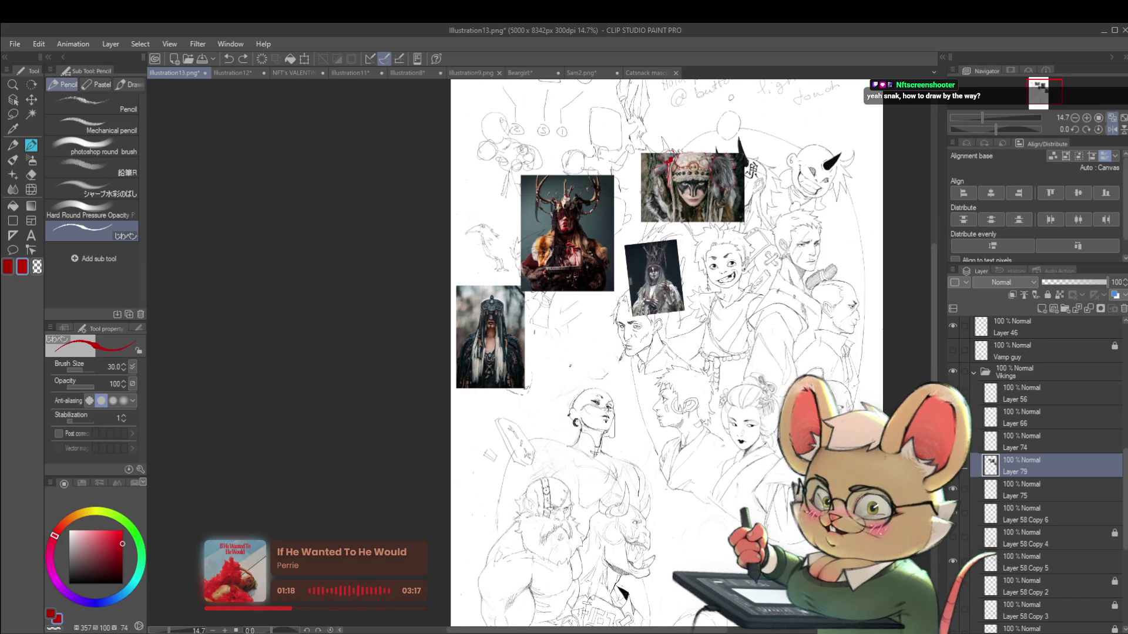
pyautogui.scroll(4, 598, 330)
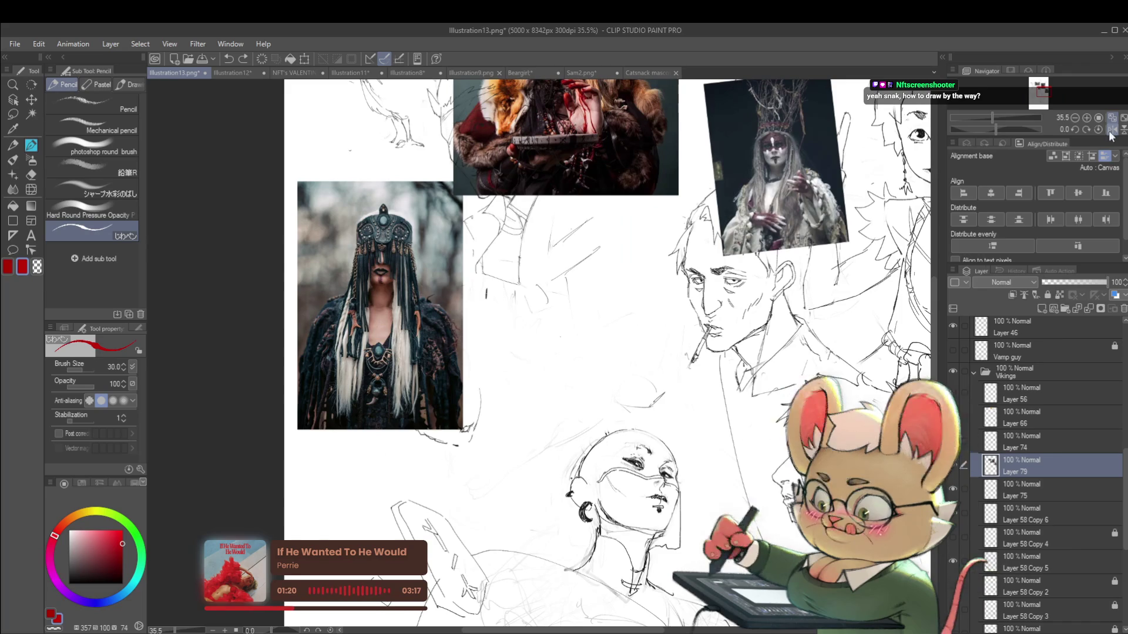
# Step: Mirror the canvas, make Layer 75 active and pick a near-black drawing colour
pyautogui.press('h')
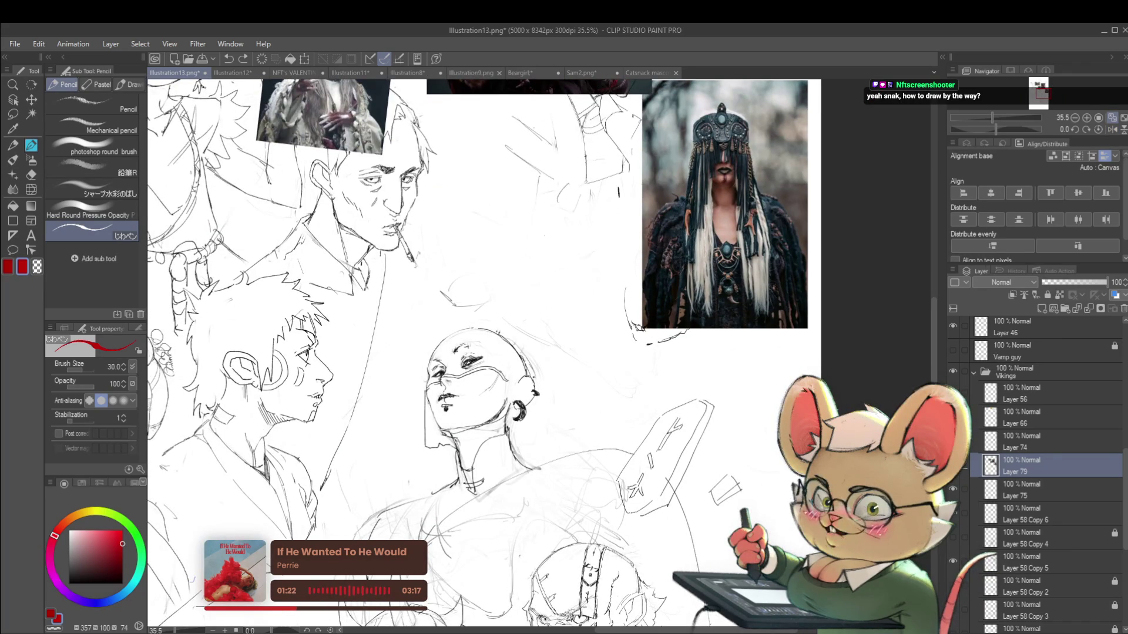
pyautogui.click(1042, 489)
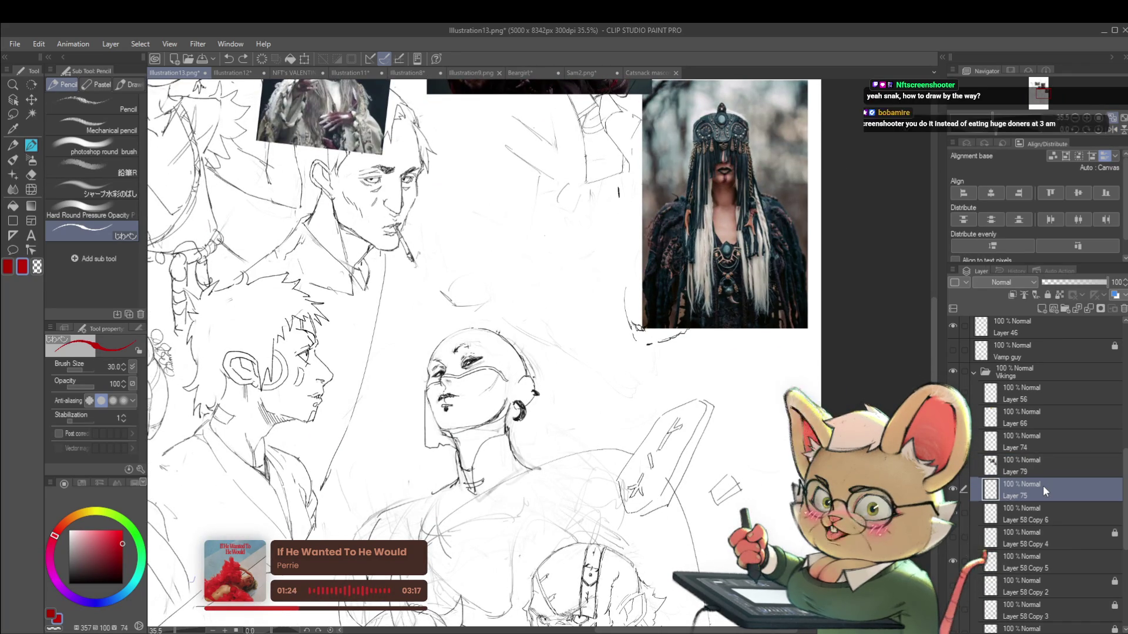
pyautogui.click(73, 574)
pyautogui.moveTo(600, 438); pyautogui.dragTo(568, 407)
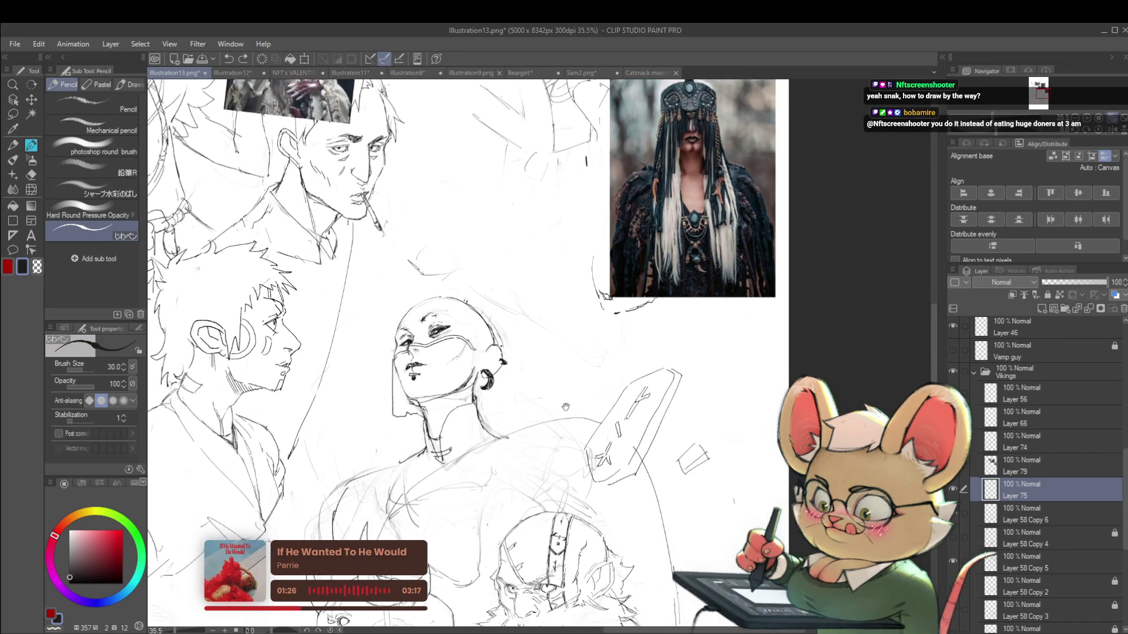
# Step: Place the new layer beneath Layer 75 as Tat and pick a slightly lighter grey
pyautogui.click(953, 490)
pyautogui.click(954, 490)
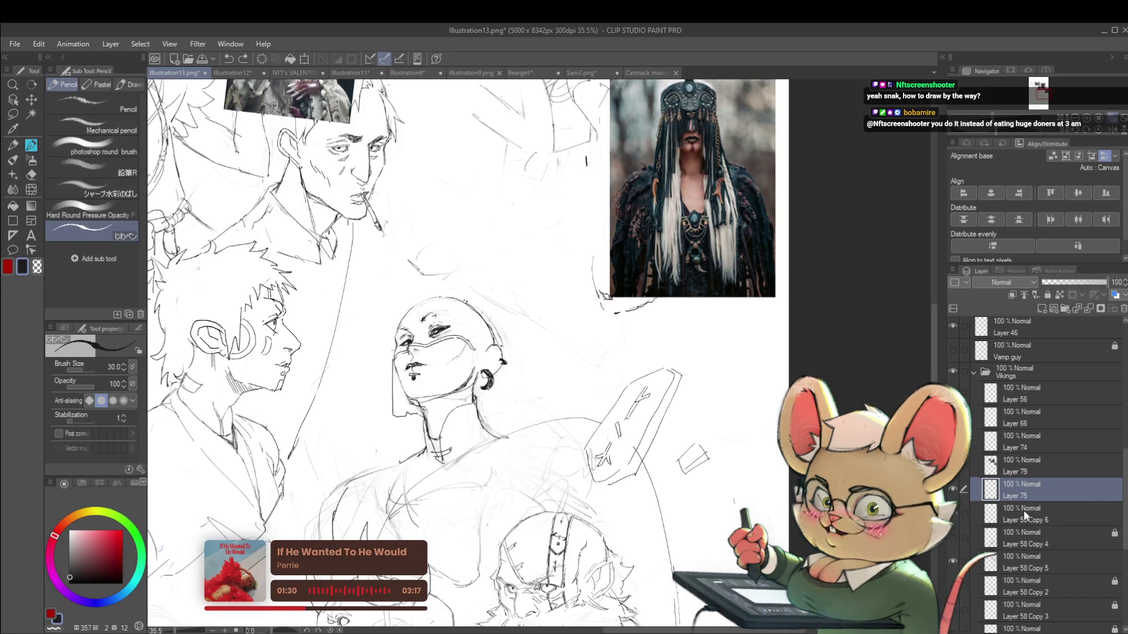
pyautogui.click(1013, 515)
pyautogui.click(954, 491)
pyautogui.click(954, 492)
pyautogui.click(1023, 490)
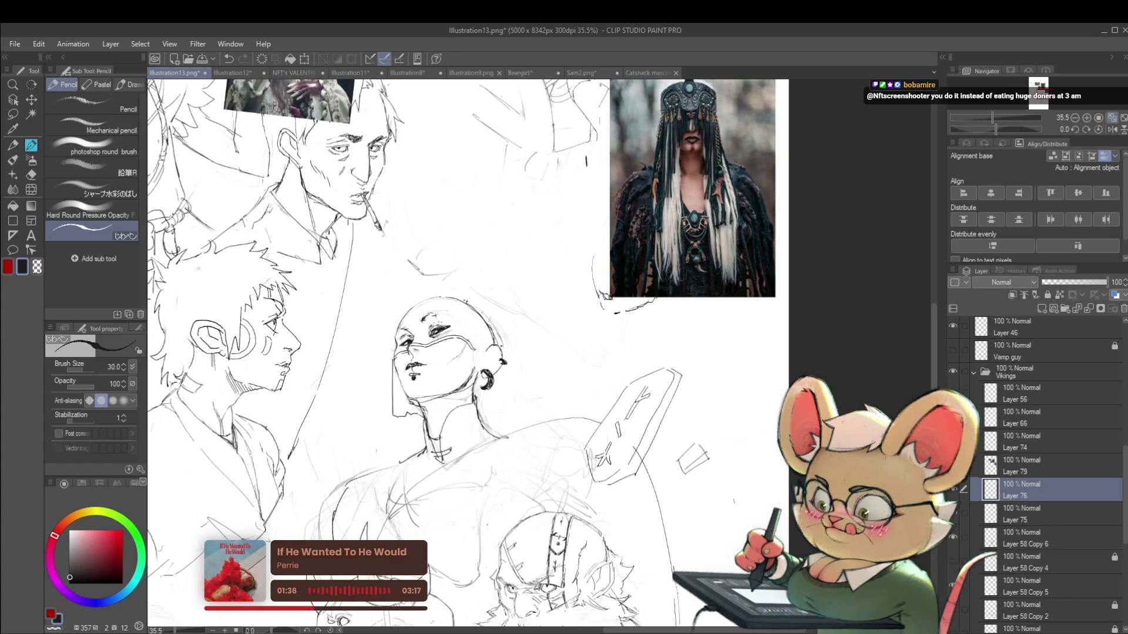
pyautogui.moveTo(1029, 491); pyautogui.dragTo(1019, 517)
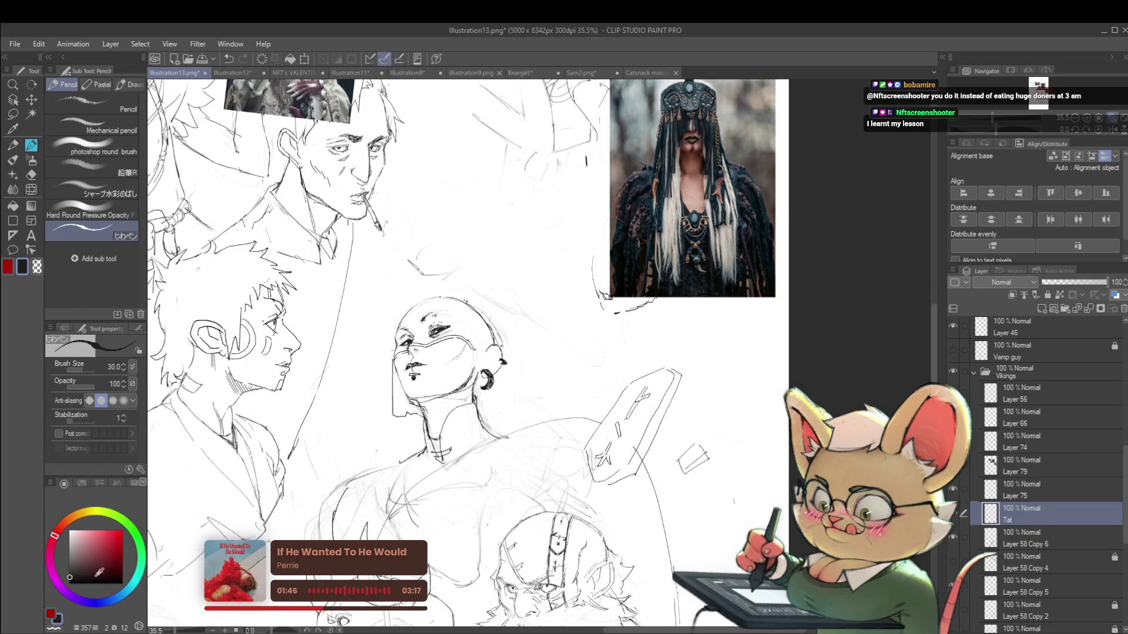
pyautogui.click(69, 564)
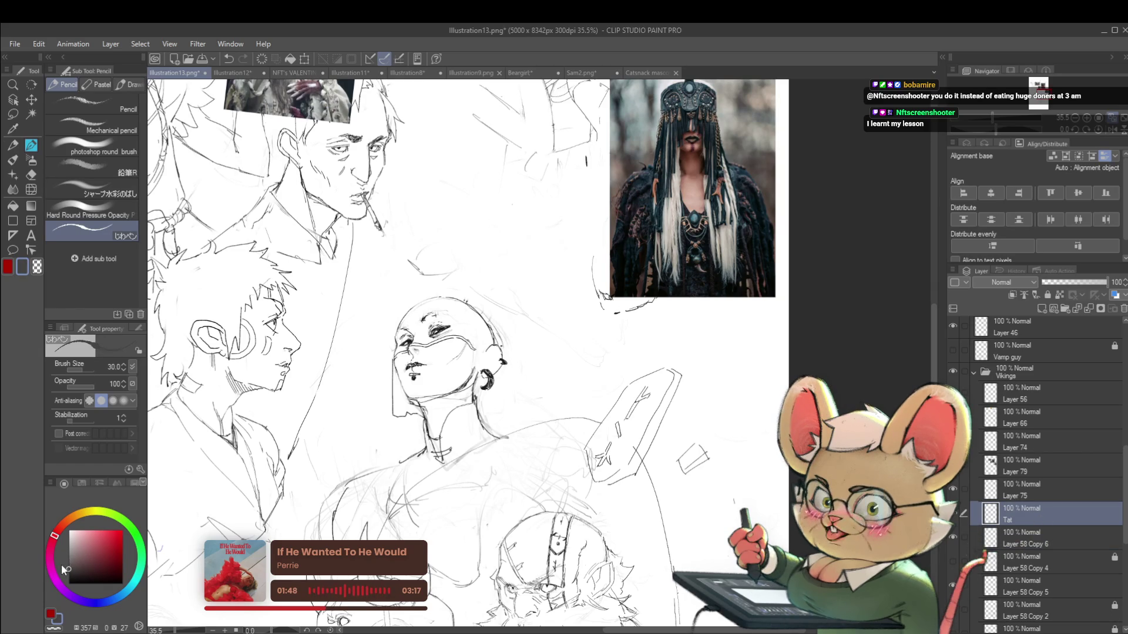
# Step: Shade the bald figure's brow light grey with the 鉛筆R pencil at size 70, then zoom out and unflip
pyautogui.click(113, 167)
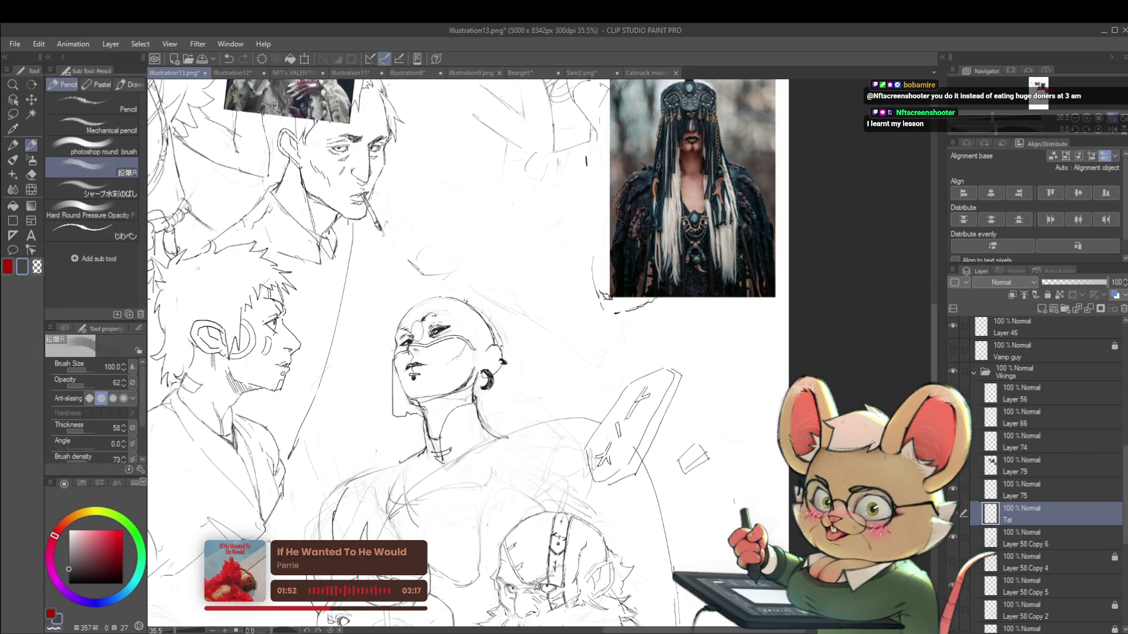
pyautogui.moveTo(417, 317)
pyautogui.mouseDown()
pyautogui.moveTo(449, 324)
pyautogui.moveTo(455, 342)
pyautogui.mouseUp()
pyautogui.press('[')
pyautogui.press('[')
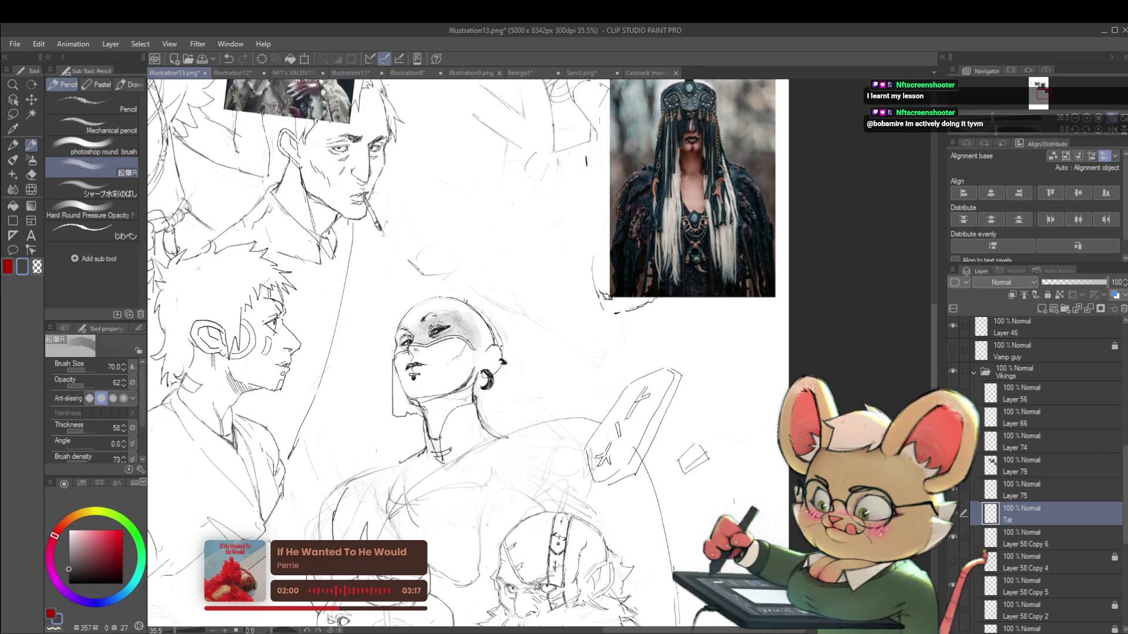
pyautogui.hotkey('ctrl', '-')
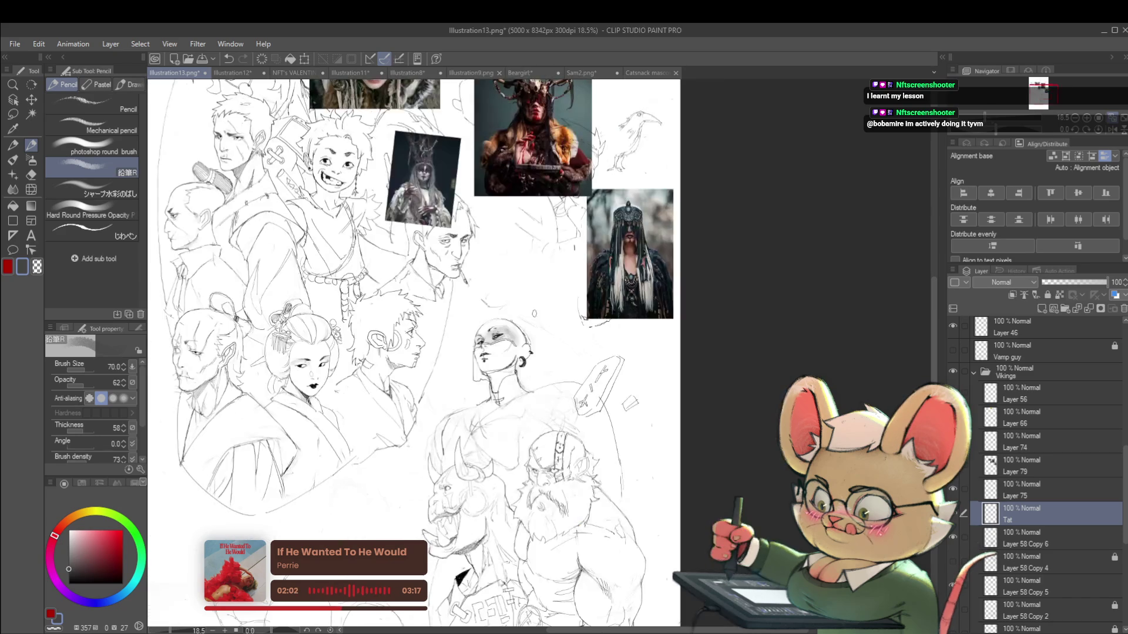
pyautogui.press('h')
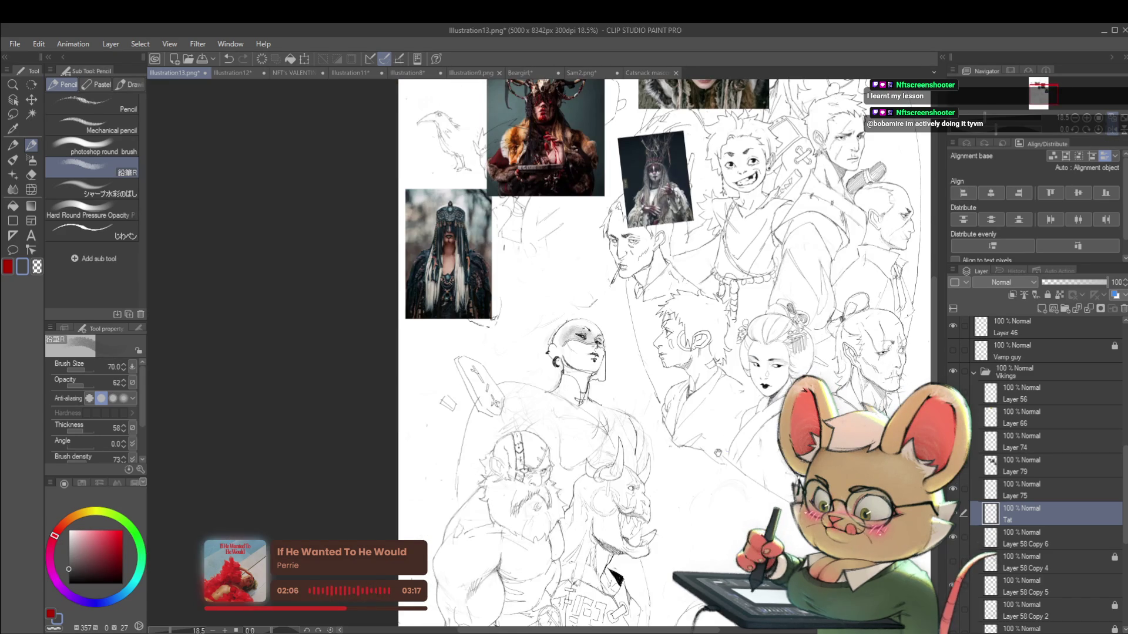
pyautogui.moveTo(723, 447); pyautogui.dragTo(689, 444)
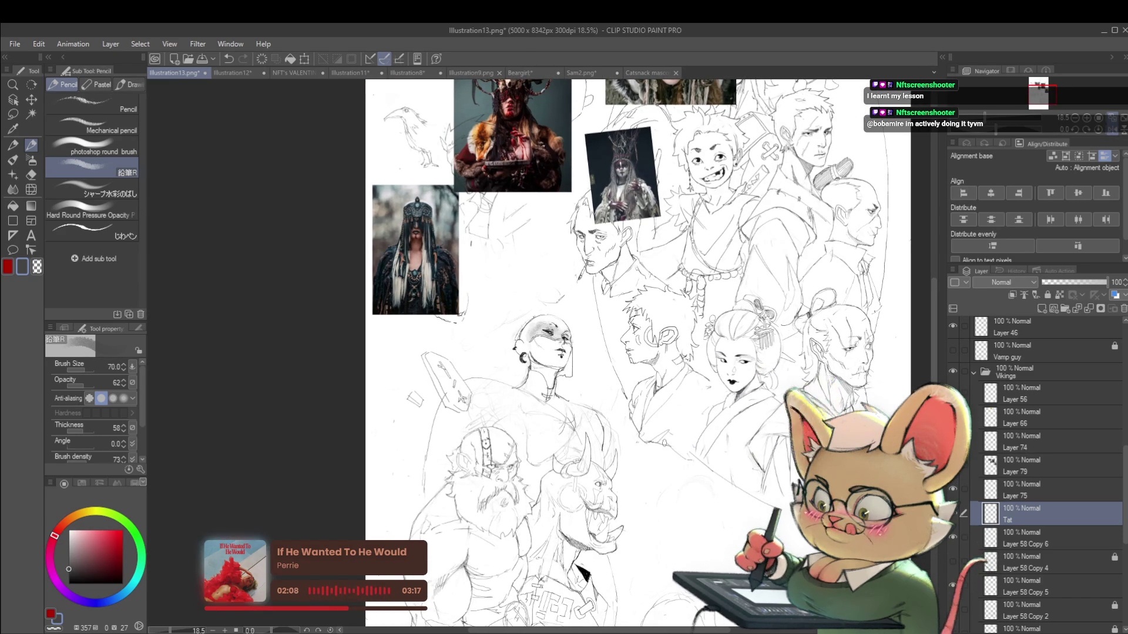
pyautogui.scroll(3, 597, 313)
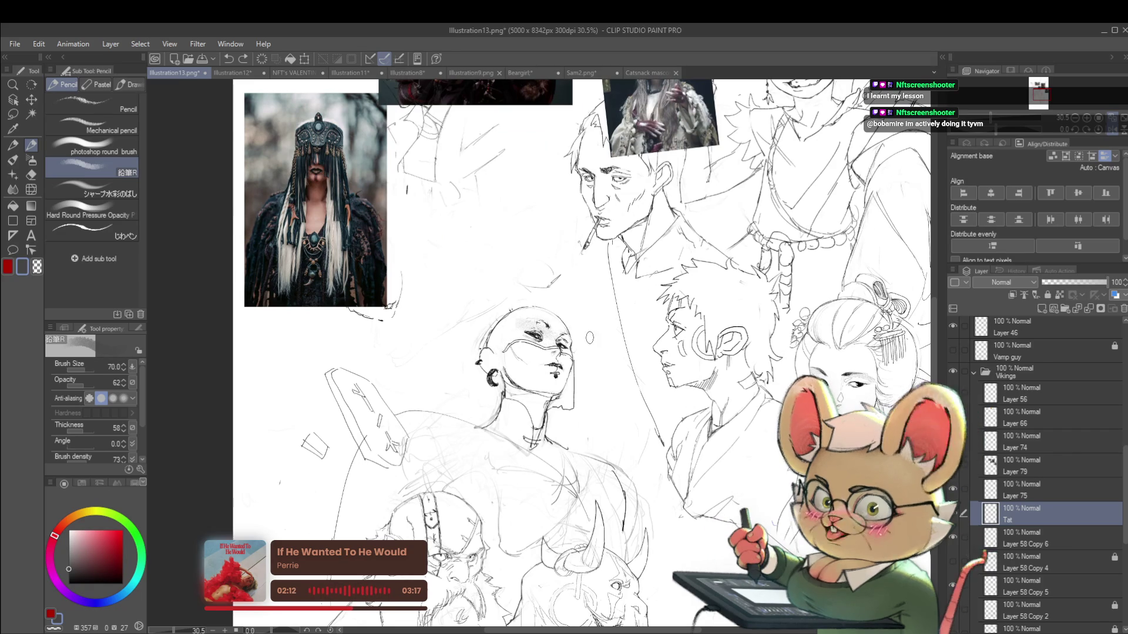
# Step: Switch to the linework pen brush at size 60 with light grey as secondary colour
pyautogui.click(97, 126)
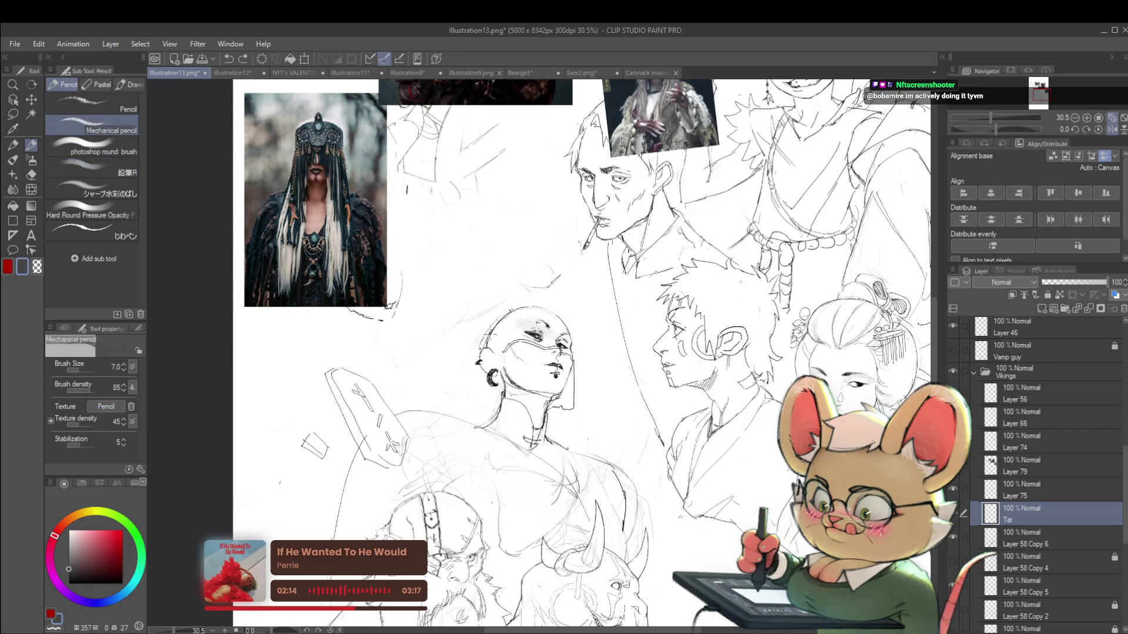
pyautogui.click(121, 204)
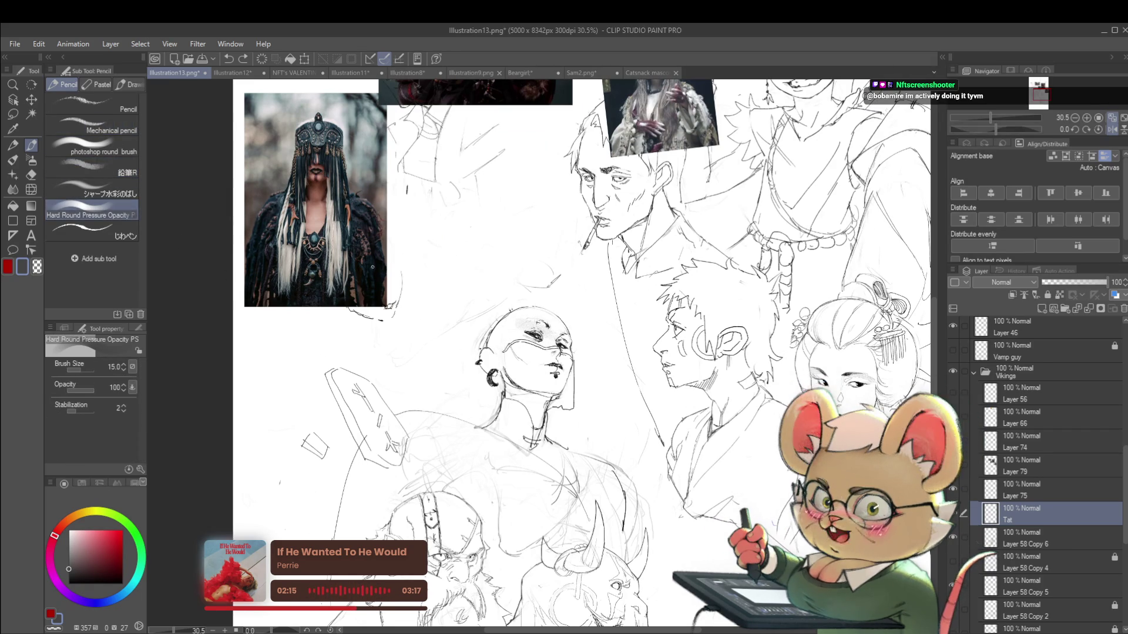
pyautogui.click(100, 231)
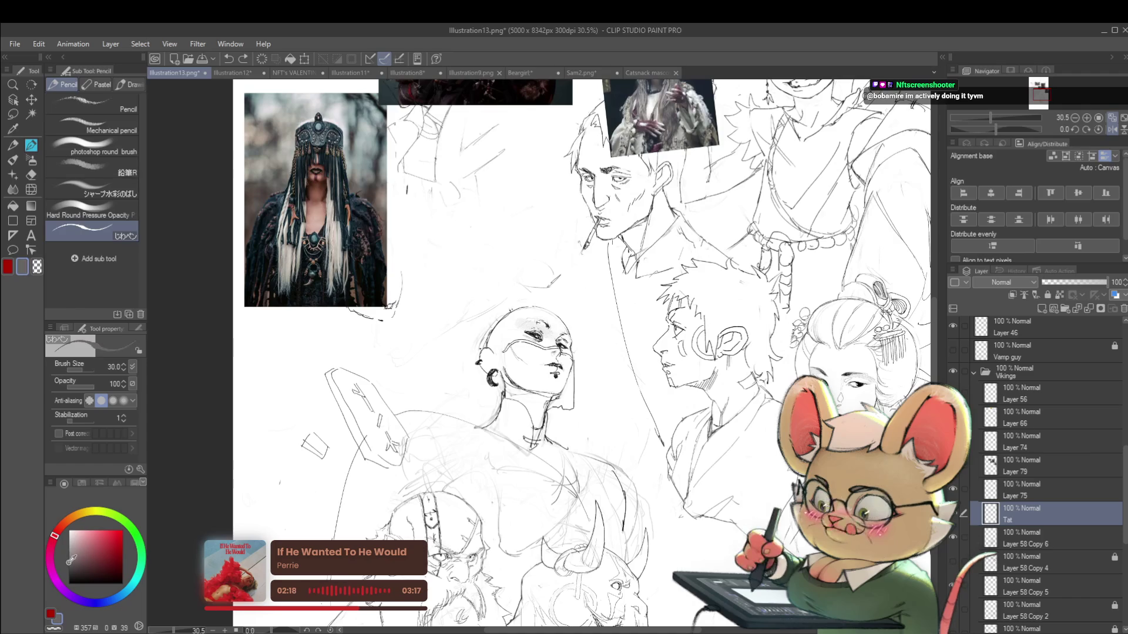
pyautogui.press(']')
pyautogui.press(']')
pyautogui.press(']')
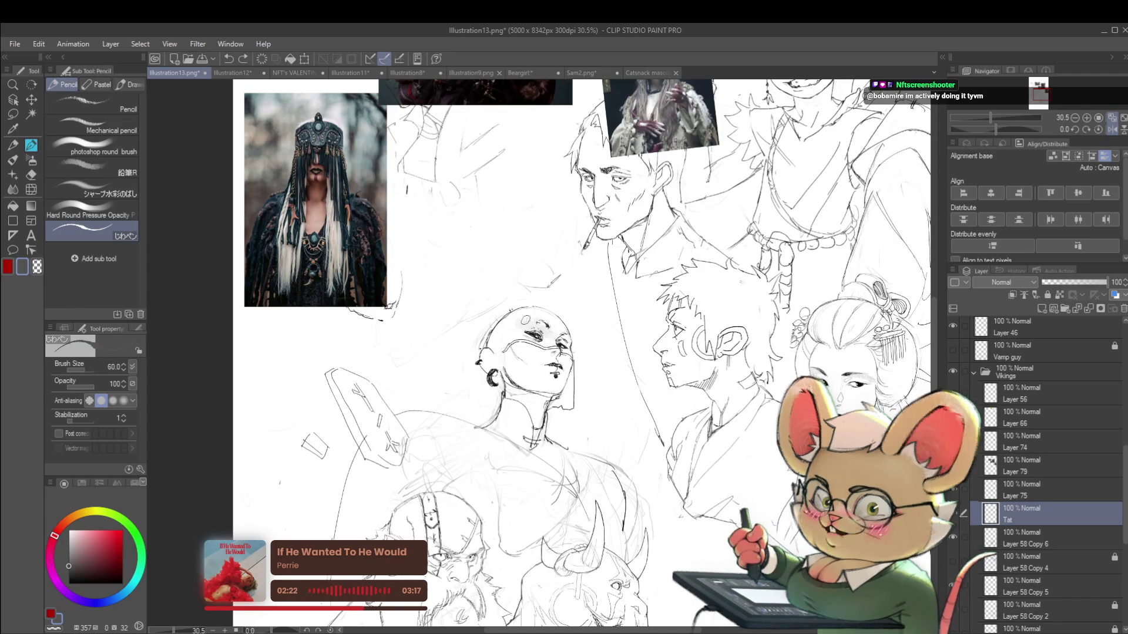
pyautogui.click(76, 549)
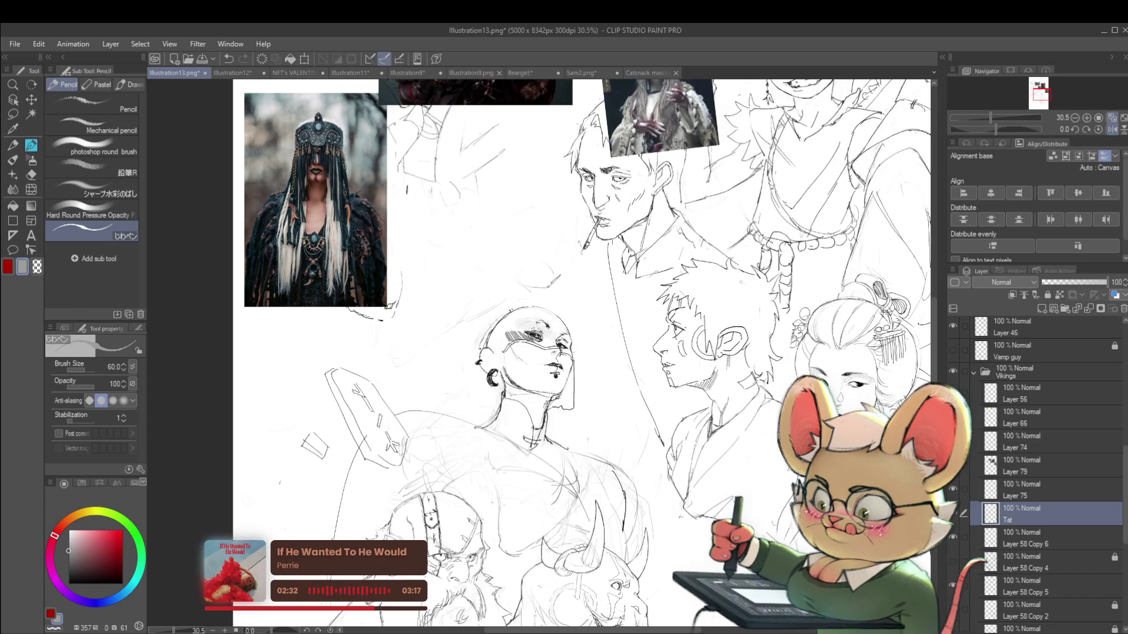
# Step: Add grey shading strokes across the bald head's face, mirroring the canvas to check
pyautogui.moveTo(538, 335); pyautogui.dragTo(558, 350)
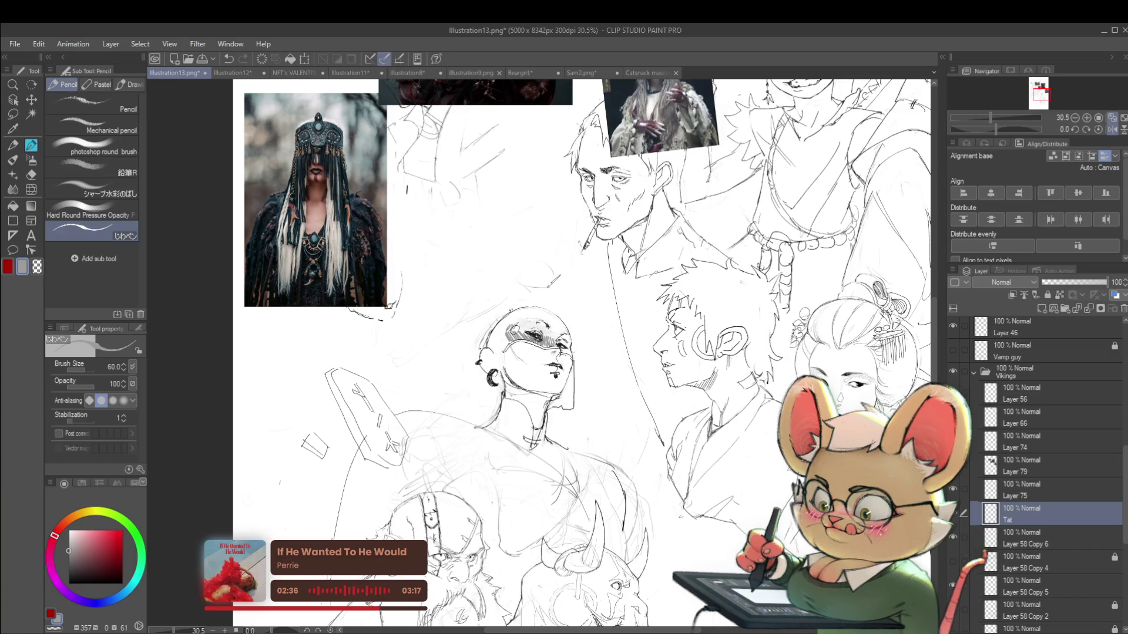
pyautogui.moveTo(517, 320); pyautogui.dragTo(529, 331)
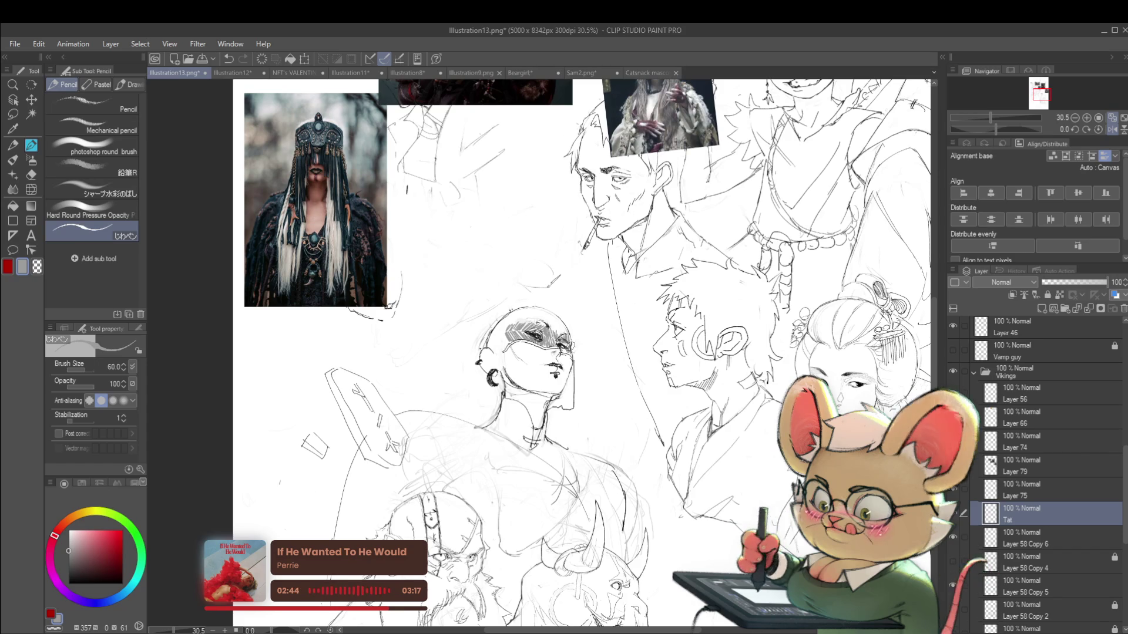
pyautogui.scroll(-3, 573, 329)
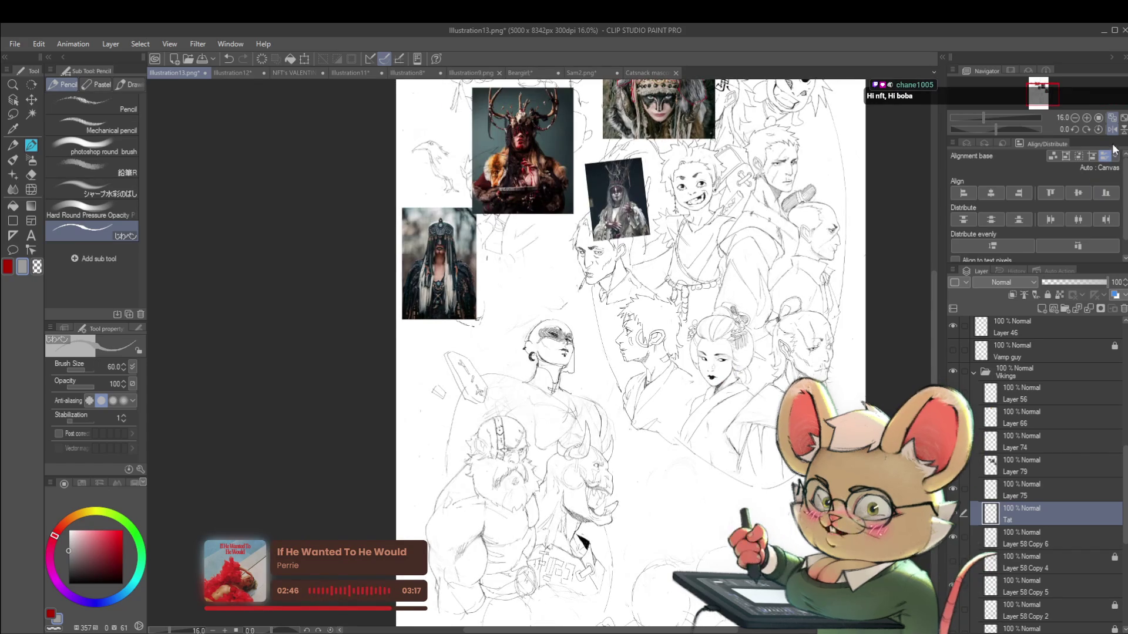
pyautogui.press('h')
pyautogui.scroll(4, 581, 356)
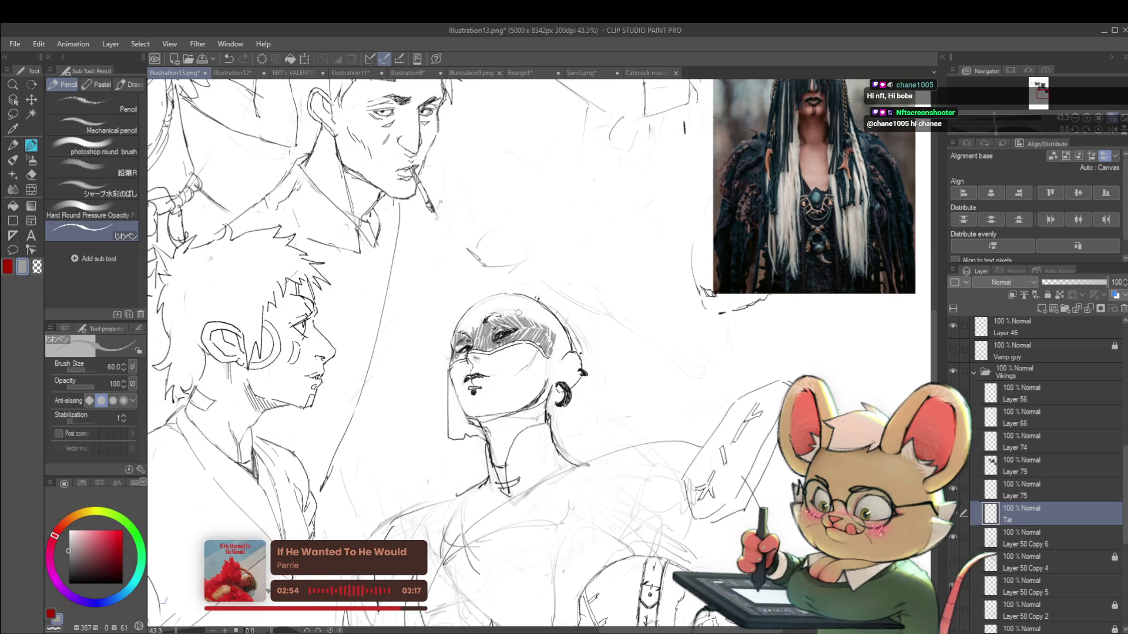
pyautogui.scroll(-2, 554, 335)
pyautogui.scroll(-3, 554, 334)
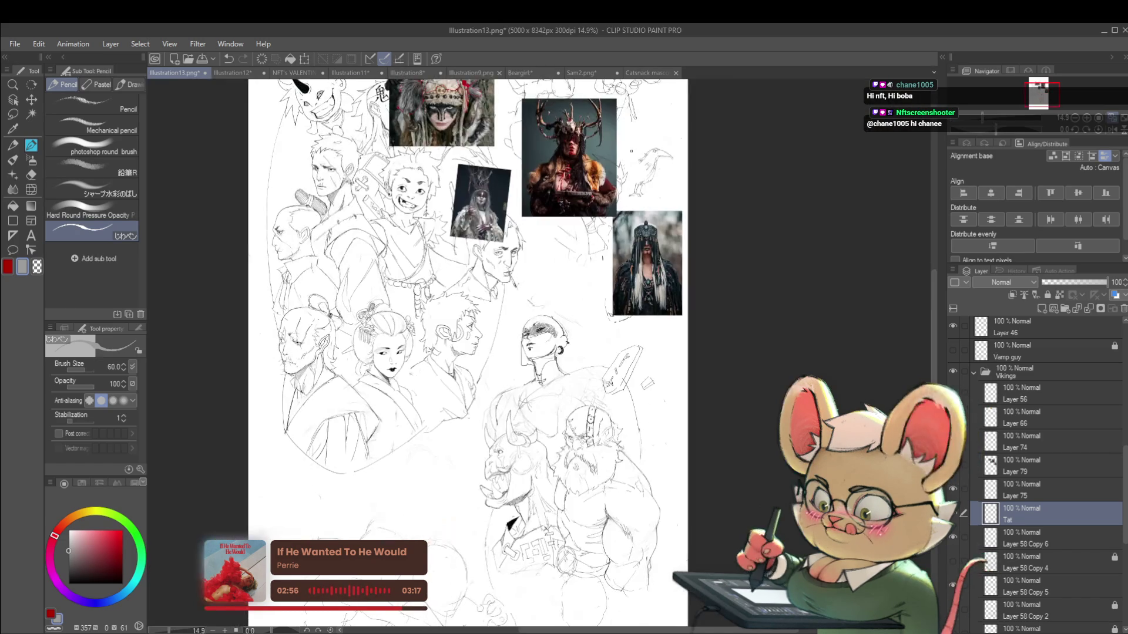
pyautogui.click(1097, 130)
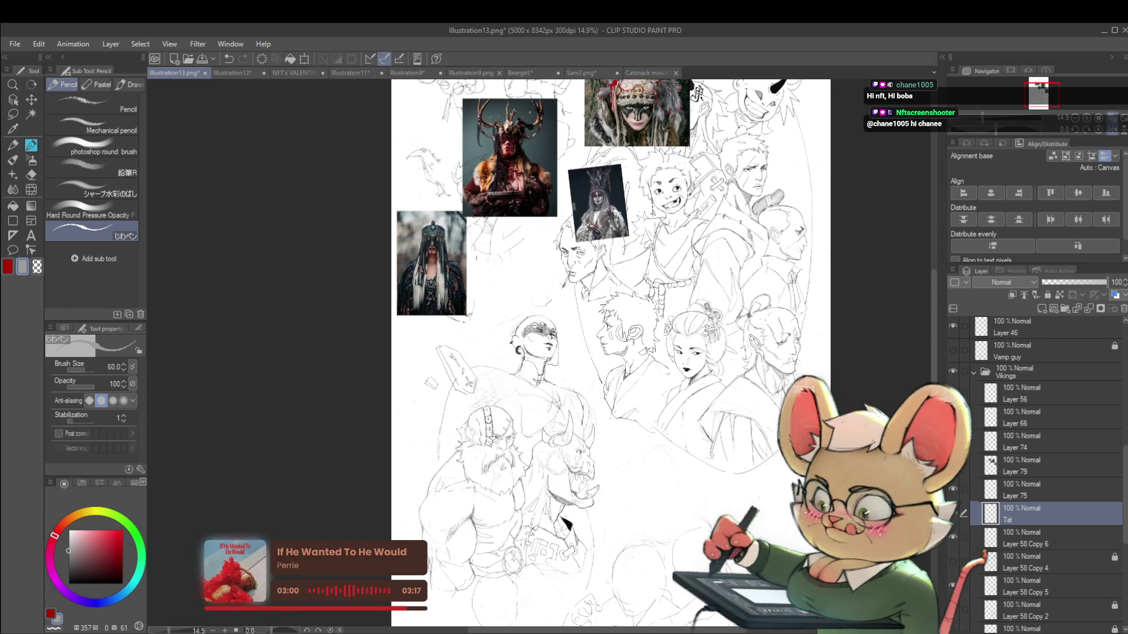
pyautogui.scroll(5, 651, 282)
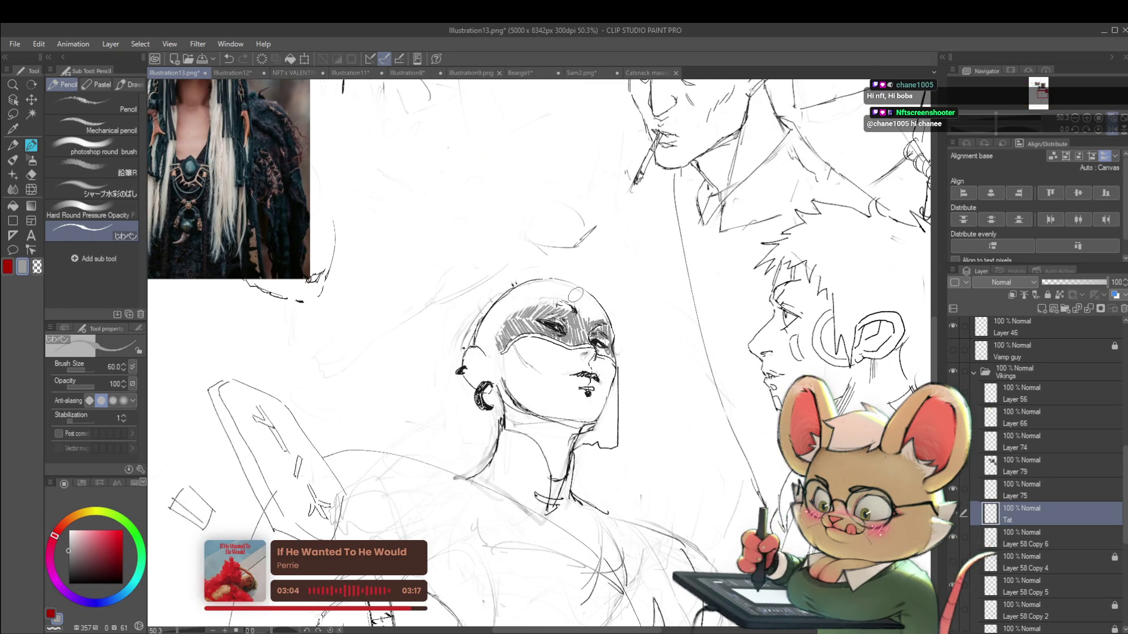
# Step: Draw a short grey line on the forehead band and review it with mirrored views
pyautogui.moveTo(584, 312); pyautogui.dragTo(582, 293)
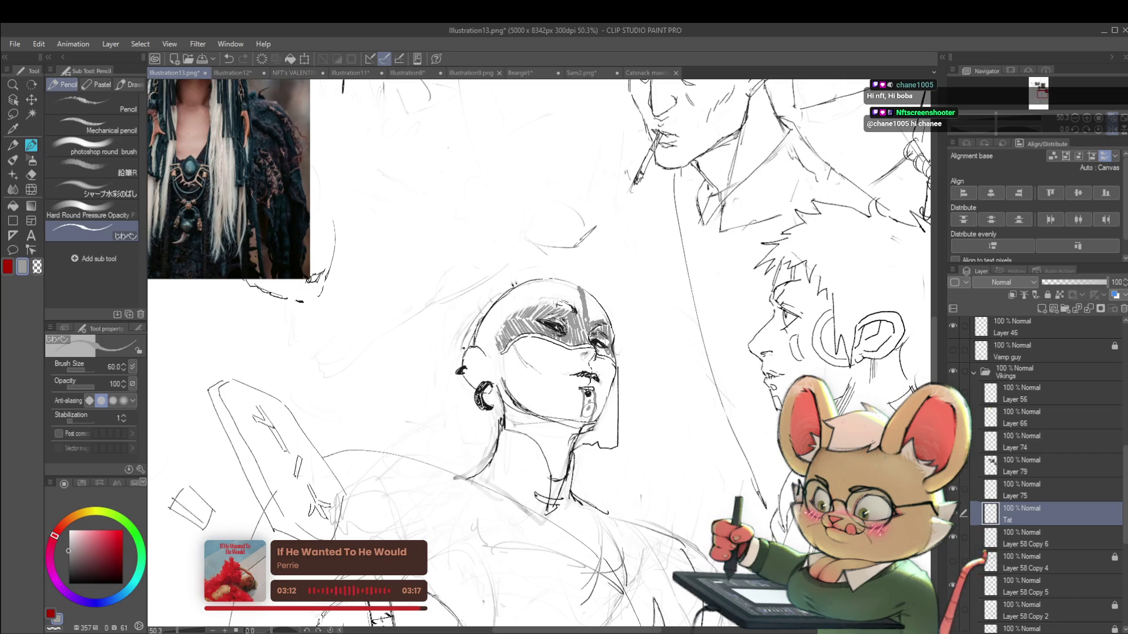
pyautogui.scroll(-3, 587, 394)
pyautogui.scroll(-2, 588, 393)
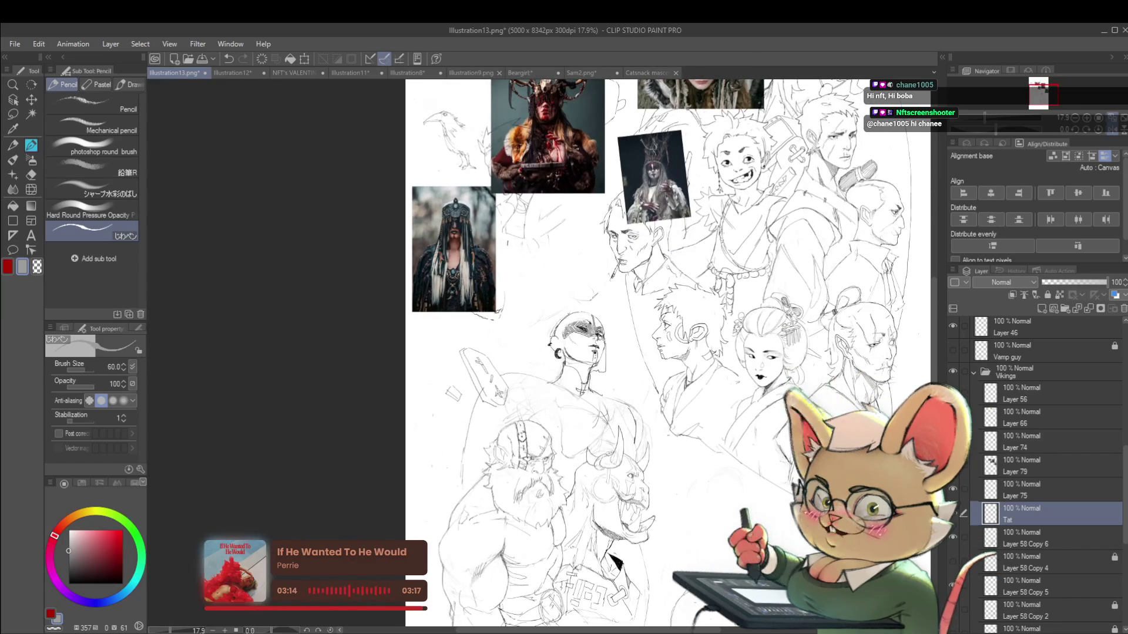
pyautogui.scroll(2, 639, 342)
pyautogui.scroll(2, 639, 342)
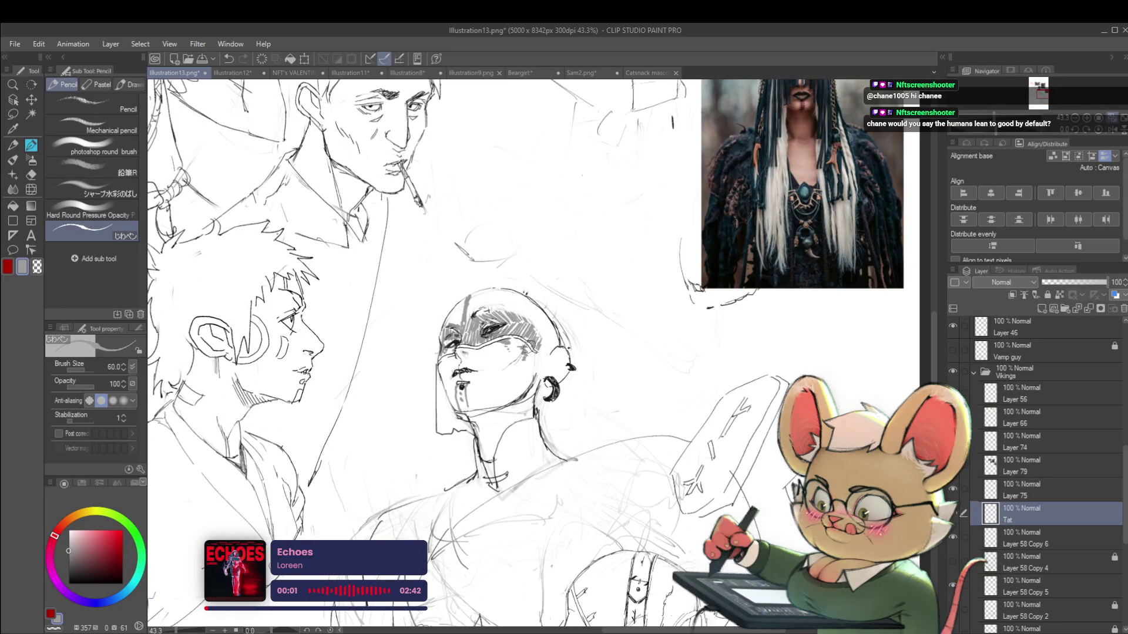
pyautogui.scroll(-4, 568, 311)
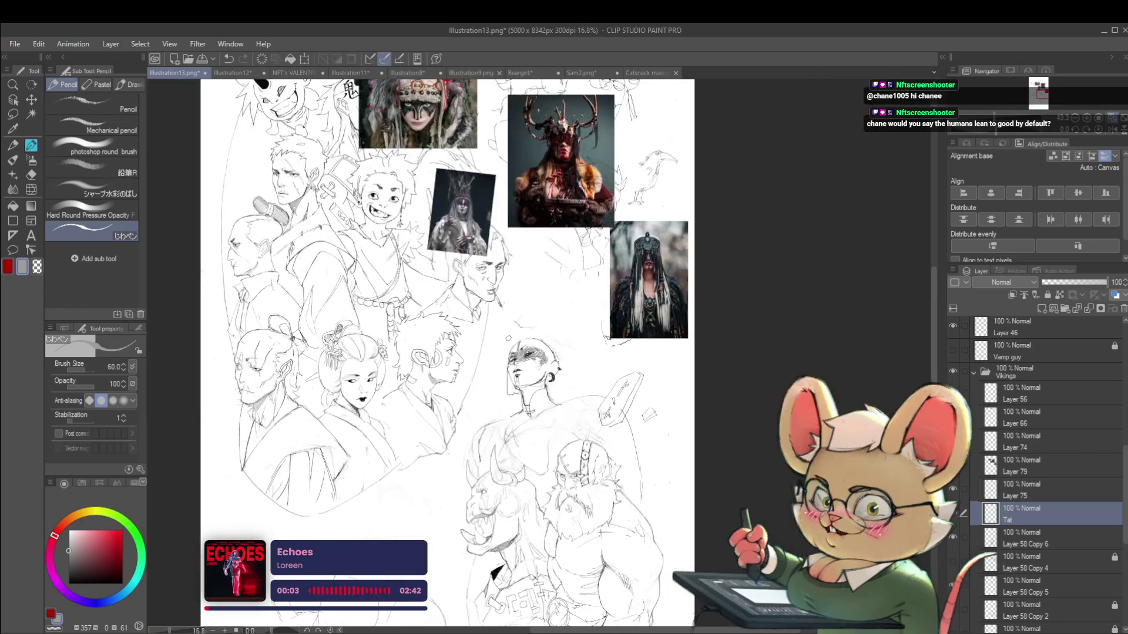
pyautogui.moveTo(710, 325); pyautogui.dragTo(673, 302)
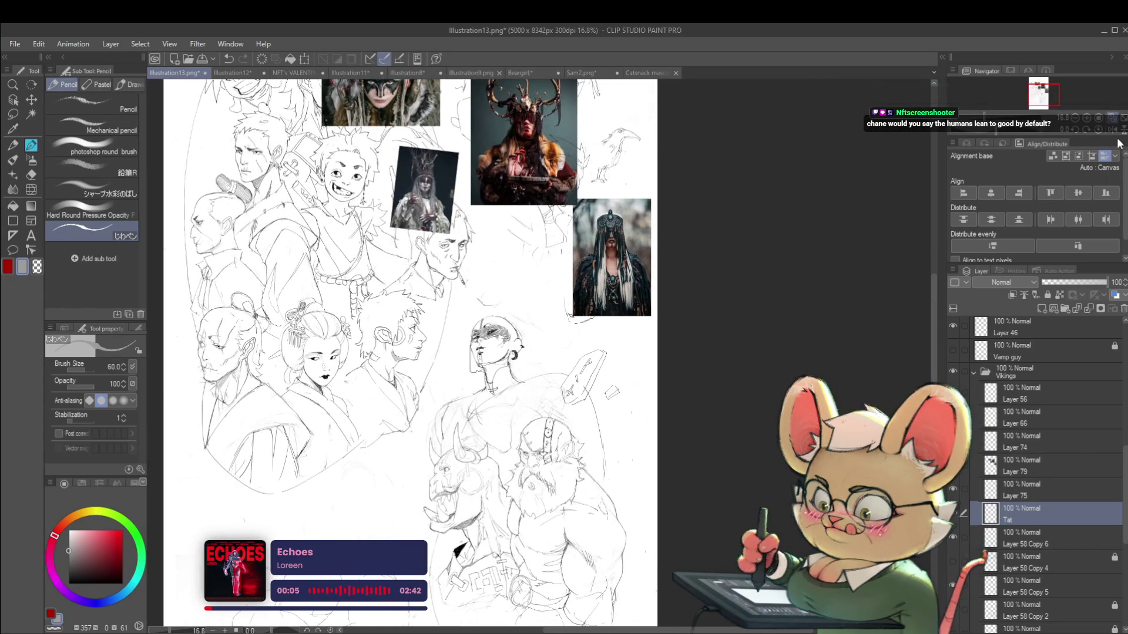
pyautogui.press('h')
pyautogui.scroll(3, 564, 352)
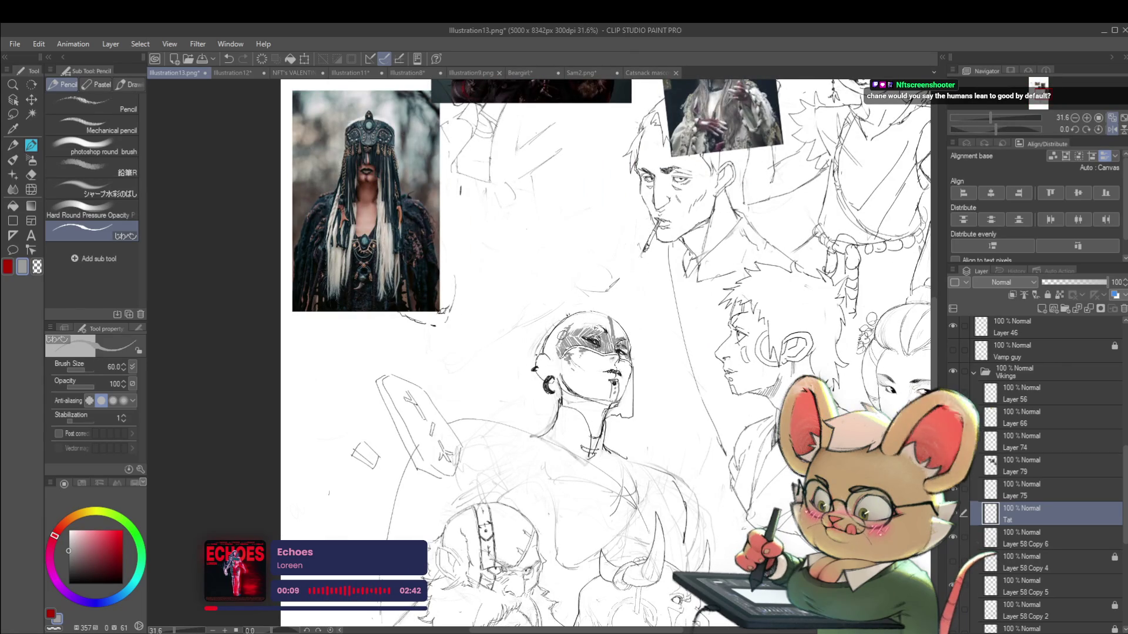
pyautogui.scroll(-2, 587, 294)
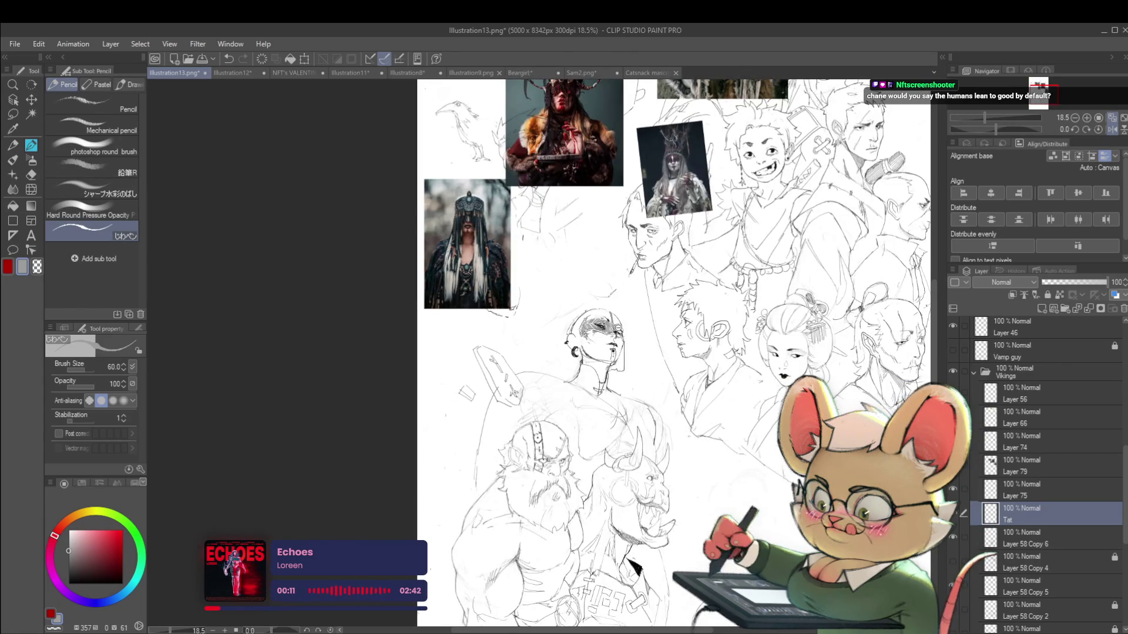
pyautogui.scroll(3, 615, 327)
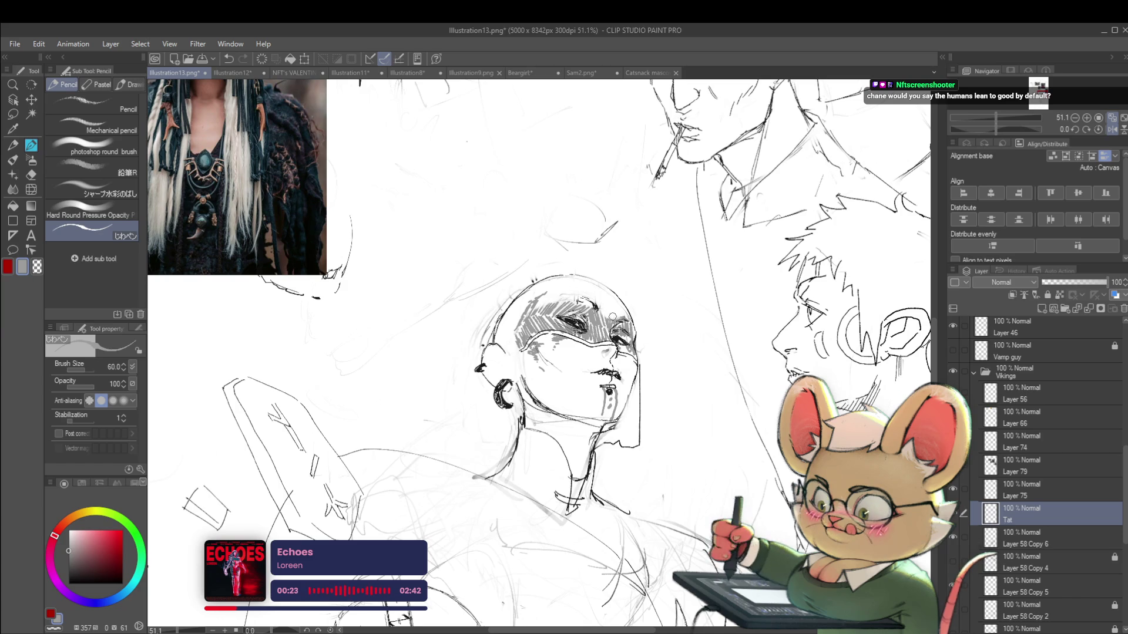
pyautogui.scroll(-5, 613, 317)
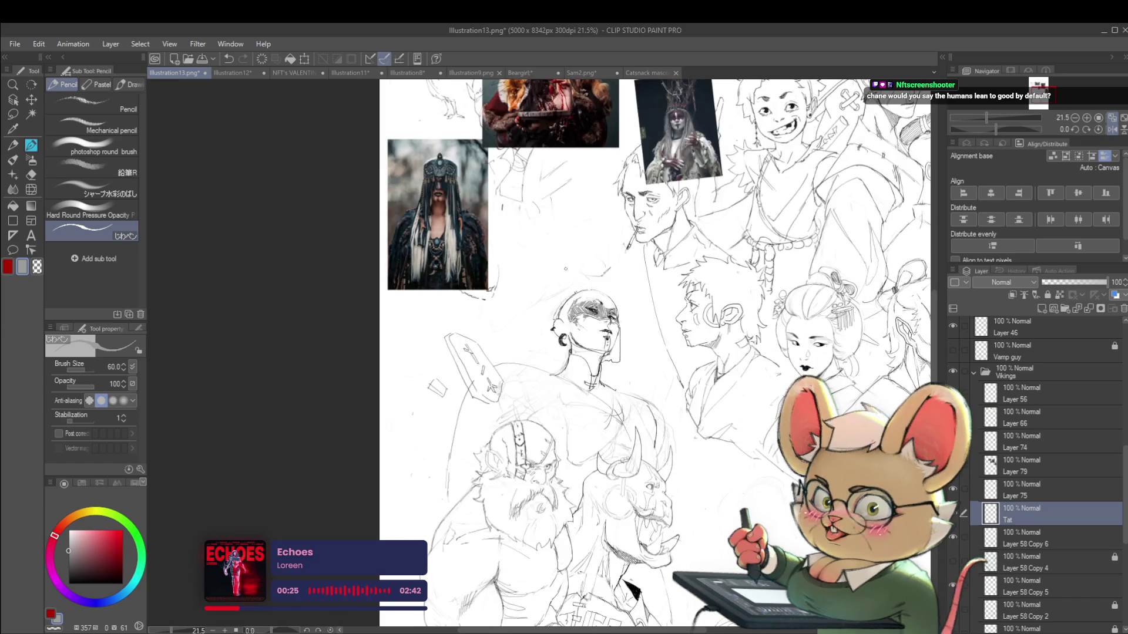
pyautogui.scroll(5, 605, 294)
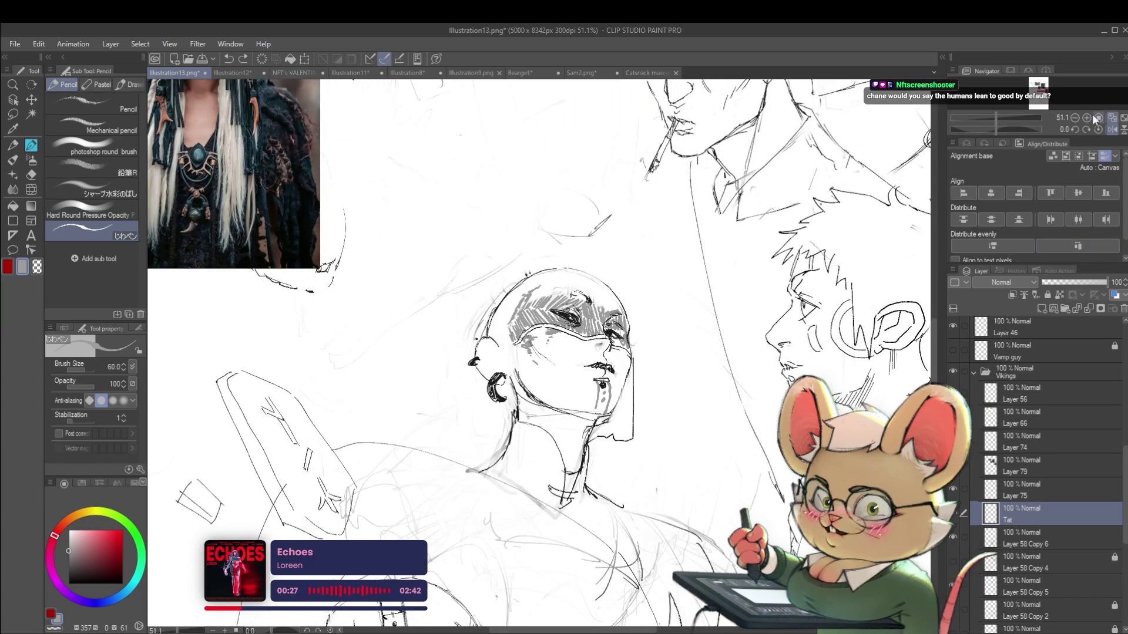
# Step: Mirror the canvas and extend grey shading down the masked head's left temple beside the eye
pyautogui.click(1112, 129)
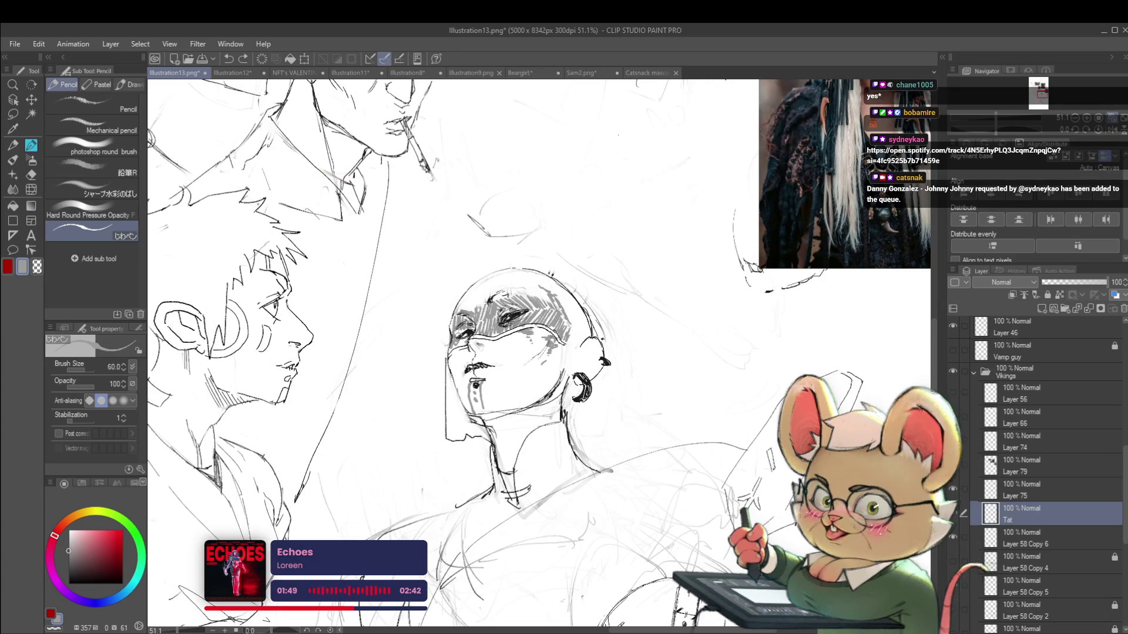
pyautogui.scroll(2, 464, 333)
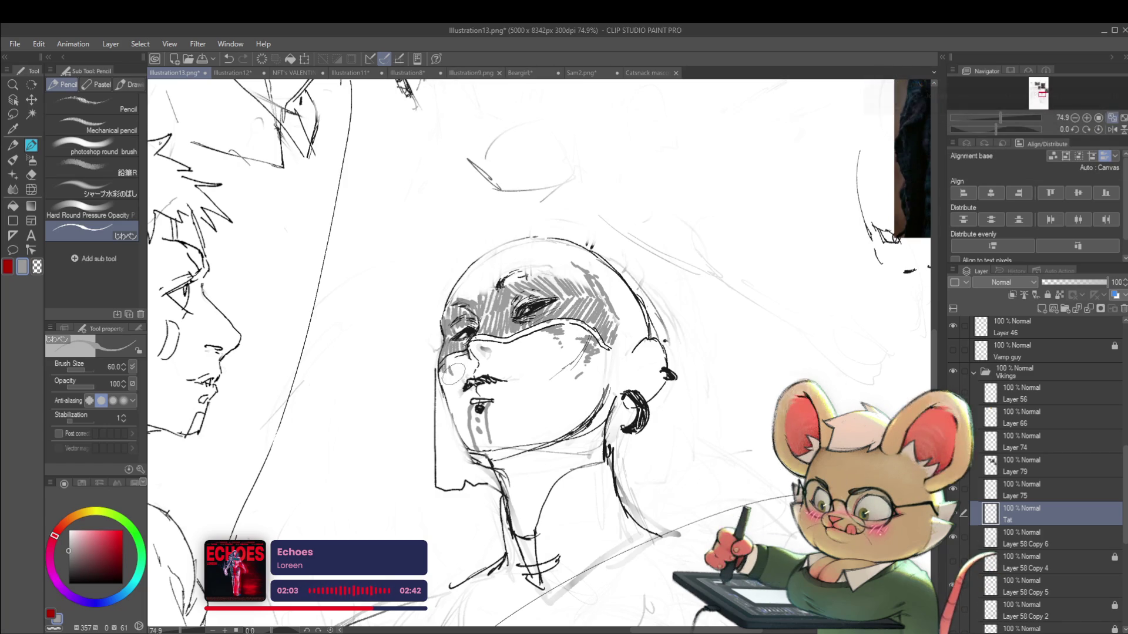
pyautogui.scroll(-2, 457, 383)
# Step: Flip the canvas back, pick near-black and set the brush size to 17 on Layer 75
pyautogui.scroll(-2, 457, 383)
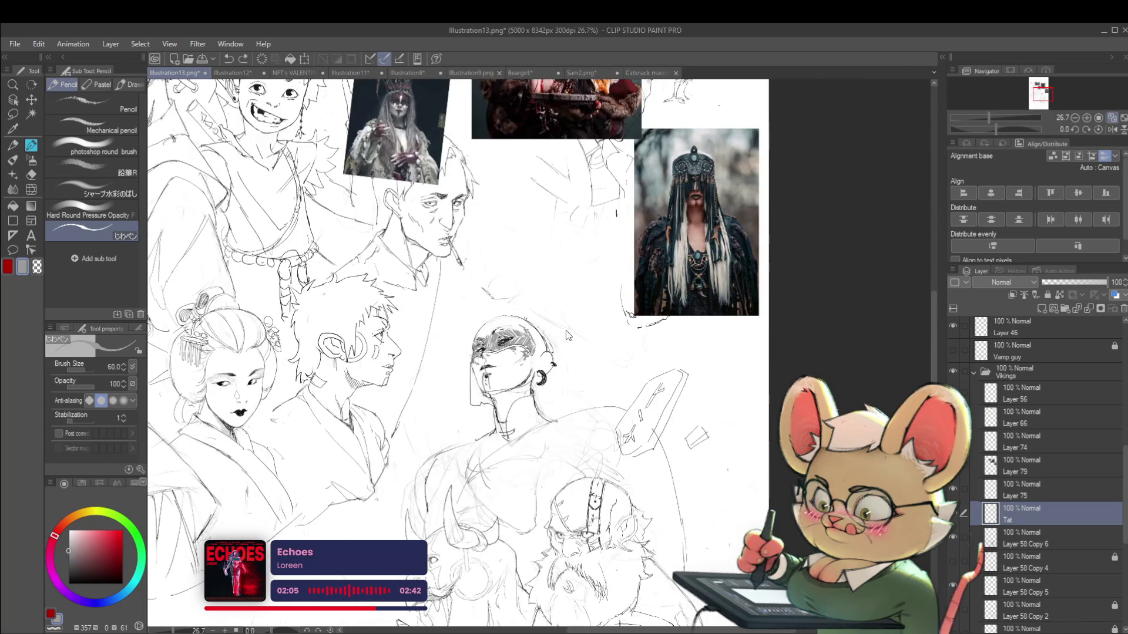
pyautogui.click(1111, 132)
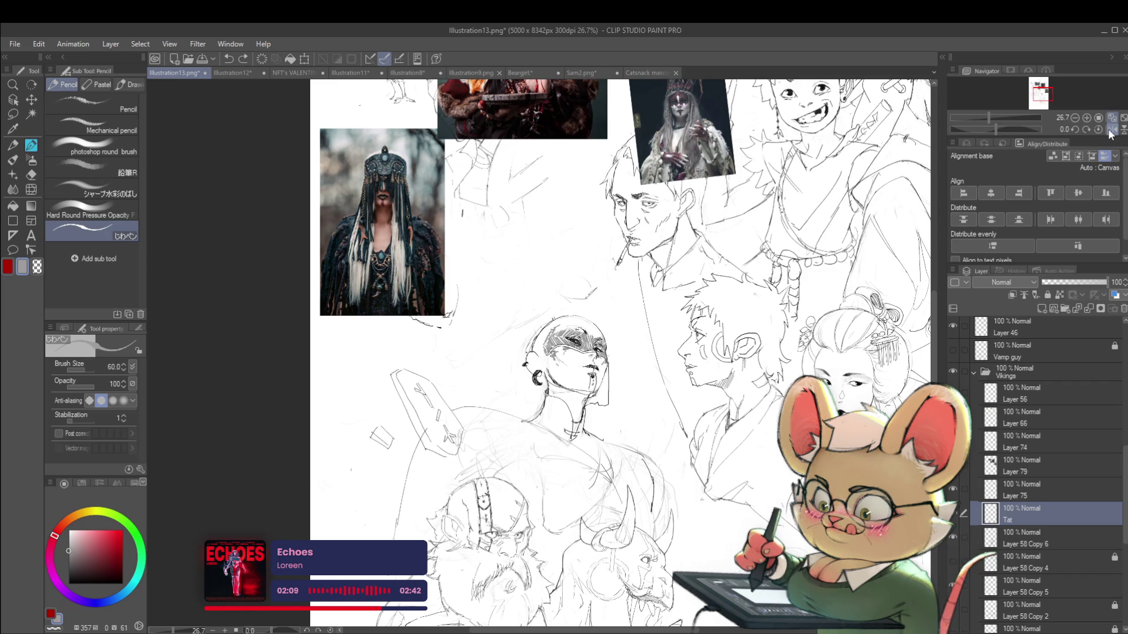
pyautogui.click(71, 579)
pyautogui.click(1022, 490)
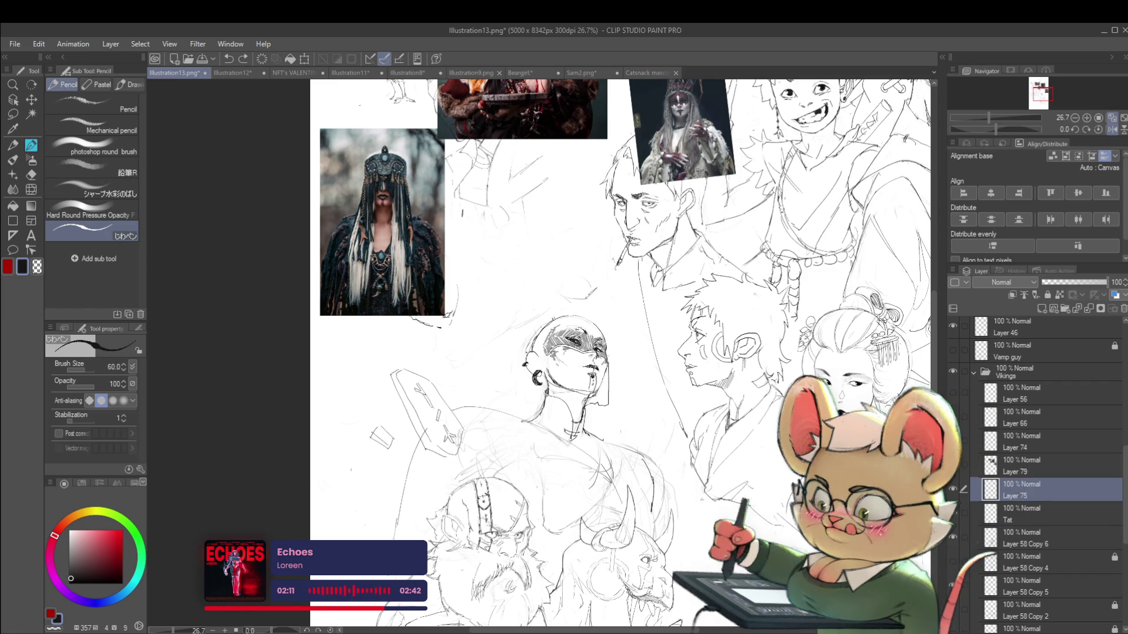
pyautogui.scroll(3, 635, 341)
pyautogui.press('[')
pyautogui.press('[')
pyautogui.press('[')
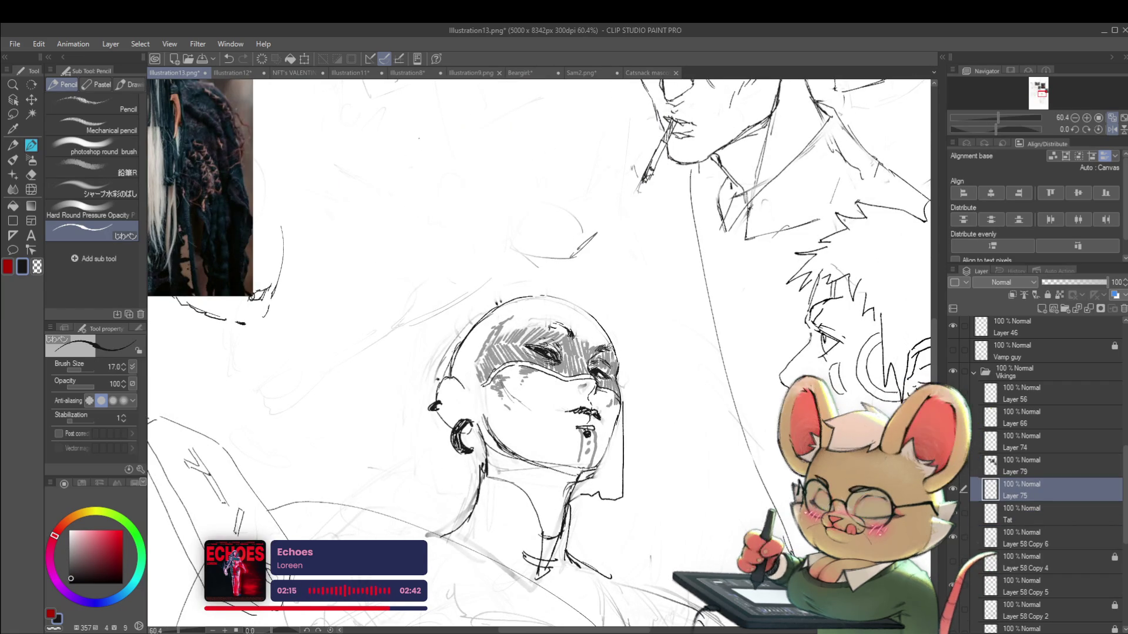
# Step: Reselect the Tat layer and lower its opacity to 60%
pyautogui.scroll(-3, 636, 347)
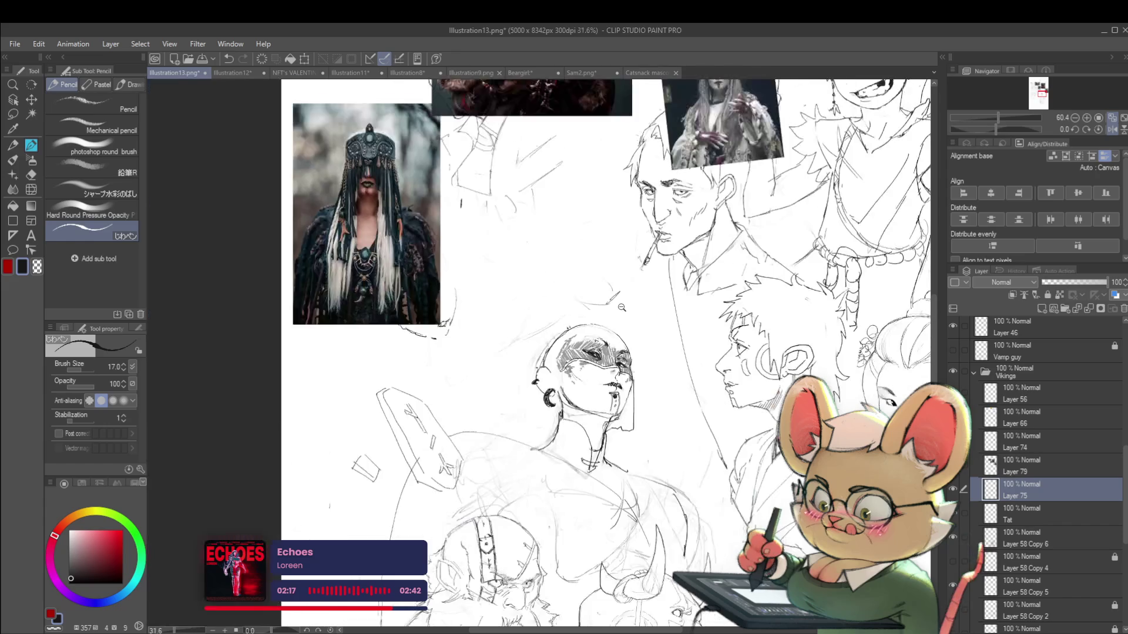
pyautogui.scroll(-1, 636, 347)
pyautogui.scroll(-1, 658, 323)
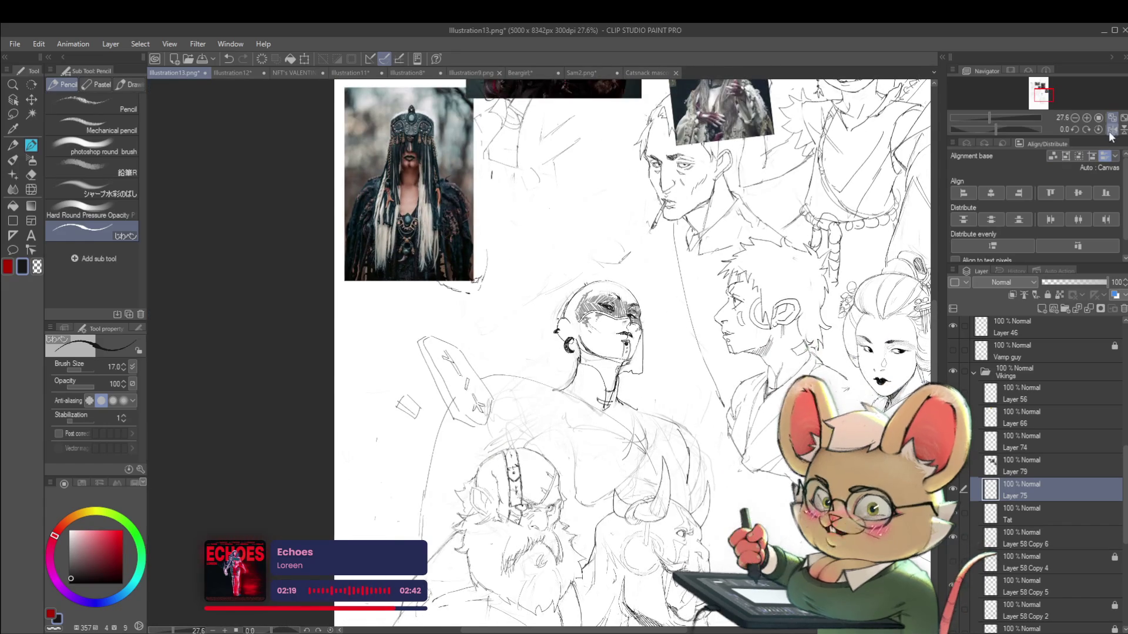
pyautogui.press('h')
pyautogui.hotkey('alt', '[')
pyautogui.moveTo(1084, 286); pyautogui.dragTo(1081, 282)
pyautogui.scroll(-2, 696, 404)
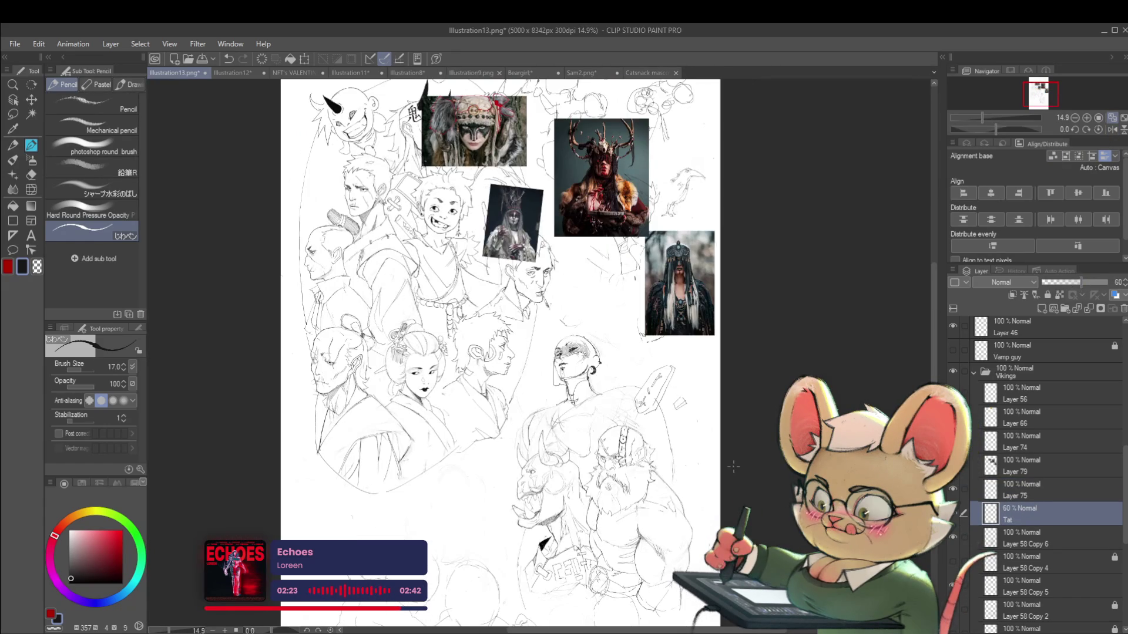
pyautogui.scroll(5, 592, 249)
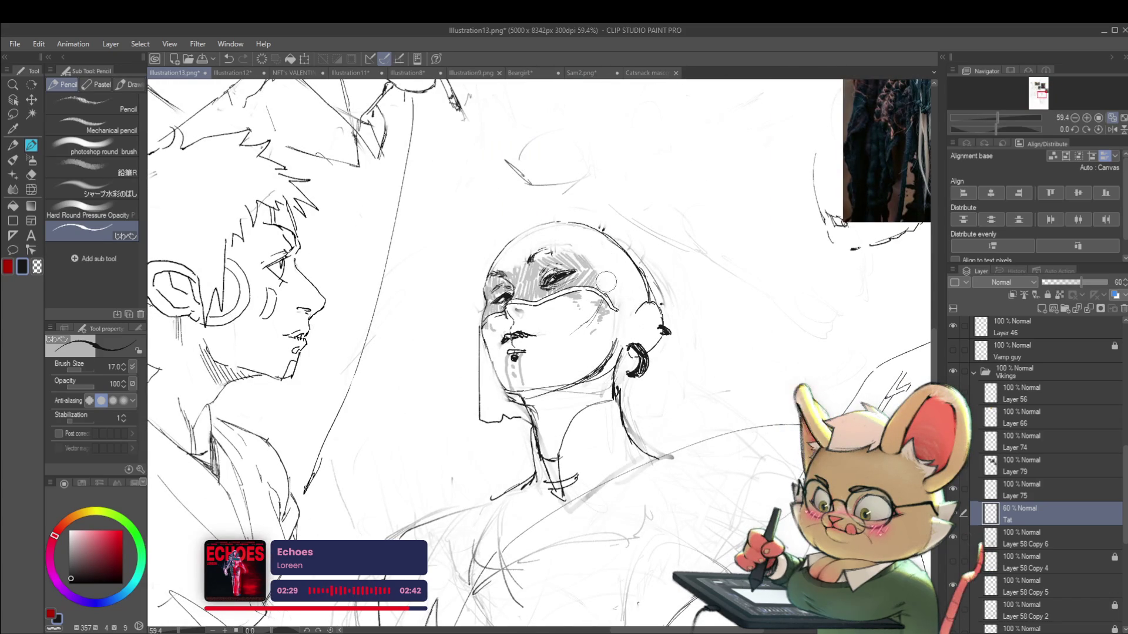
pyautogui.scroll(-3, 623, 296)
pyautogui.scroll(-1, 650, 152)
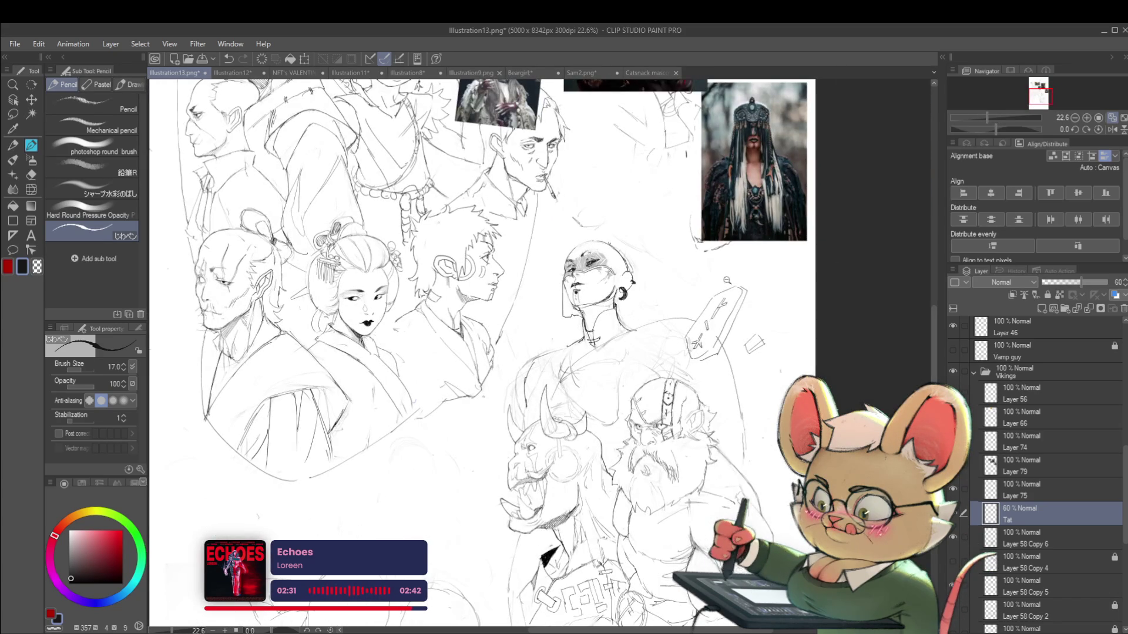
pyautogui.scroll(-2, 730, 284)
pyautogui.scroll(4, 724, 252)
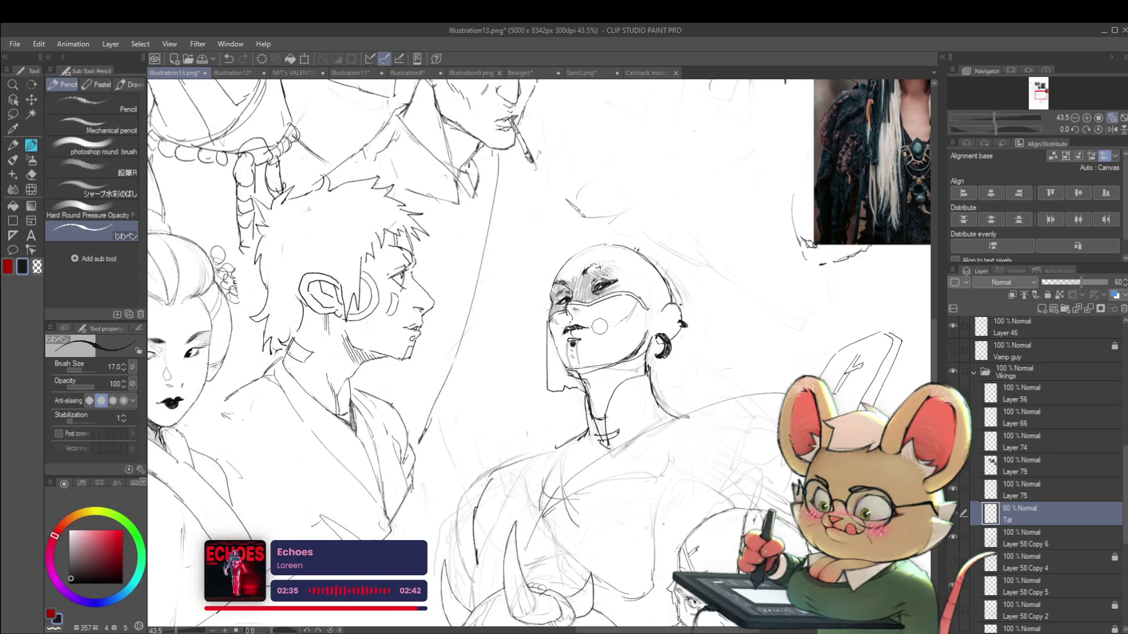
pyautogui.hotkey('ctrl', 'z')
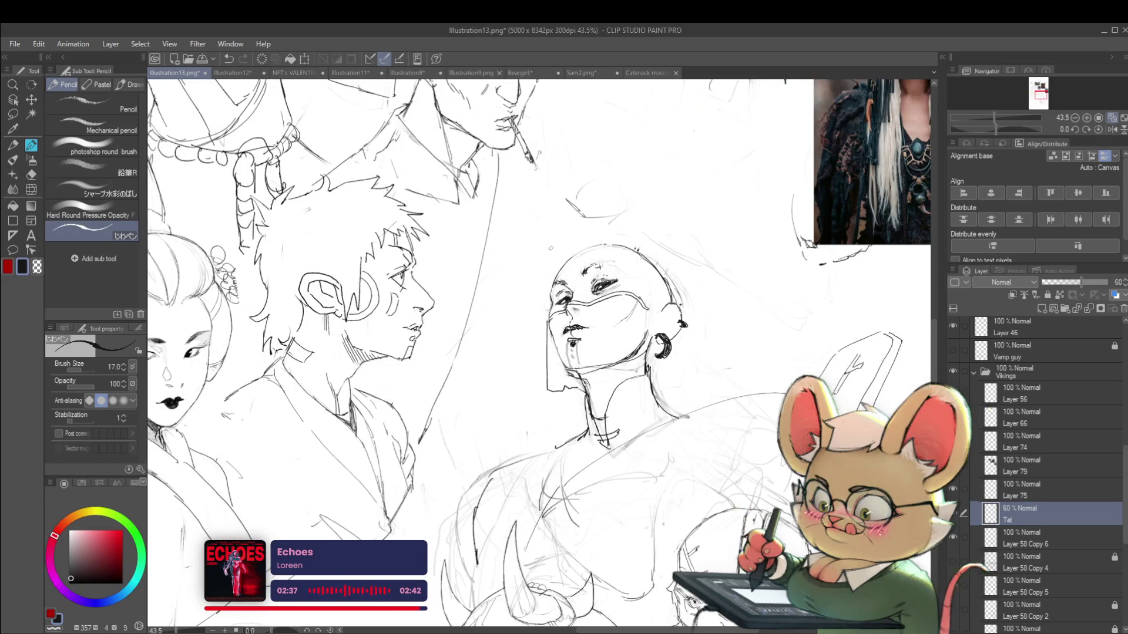
pyautogui.hotkey('ctrl', 'y')
pyautogui.scroll(-1, 846, 452)
pyautogui.scroll(-1, 846, 452)
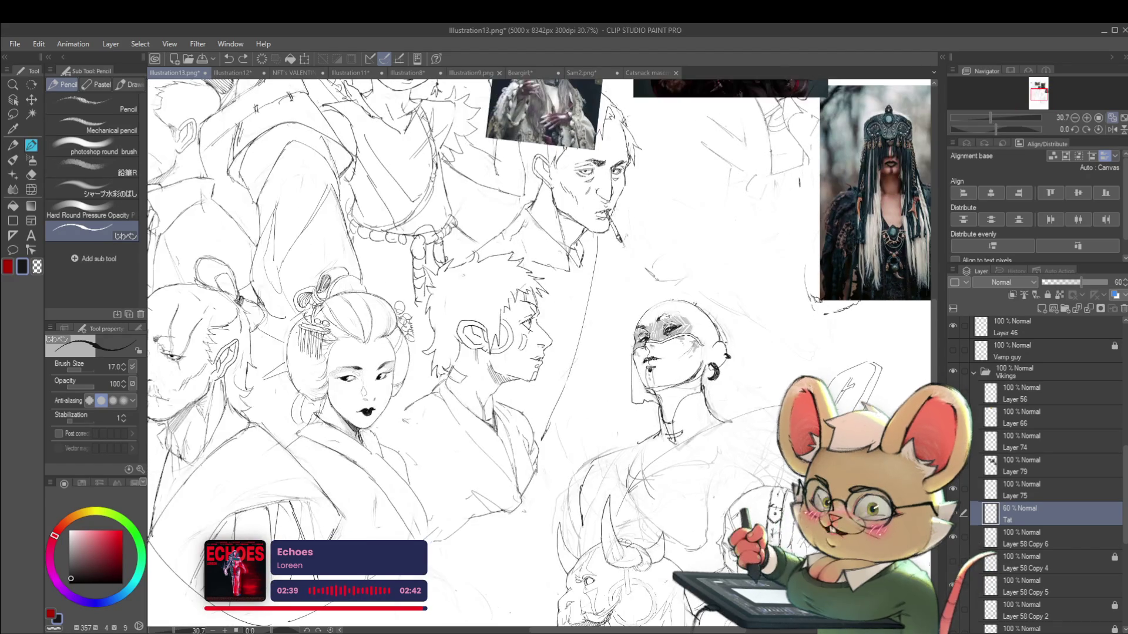
pyautogui.click(1112, 129)
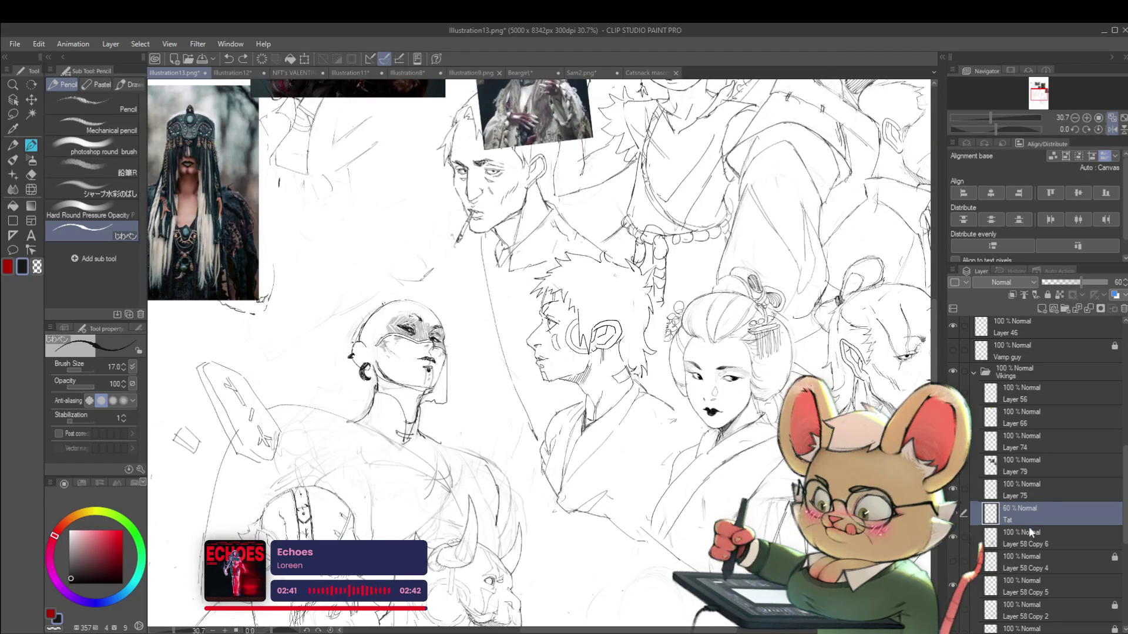
# Step: Select Layer 79 for drawing, then mirror the canvas to compare proportions and flip it back
pyautogui.click(998, 462)
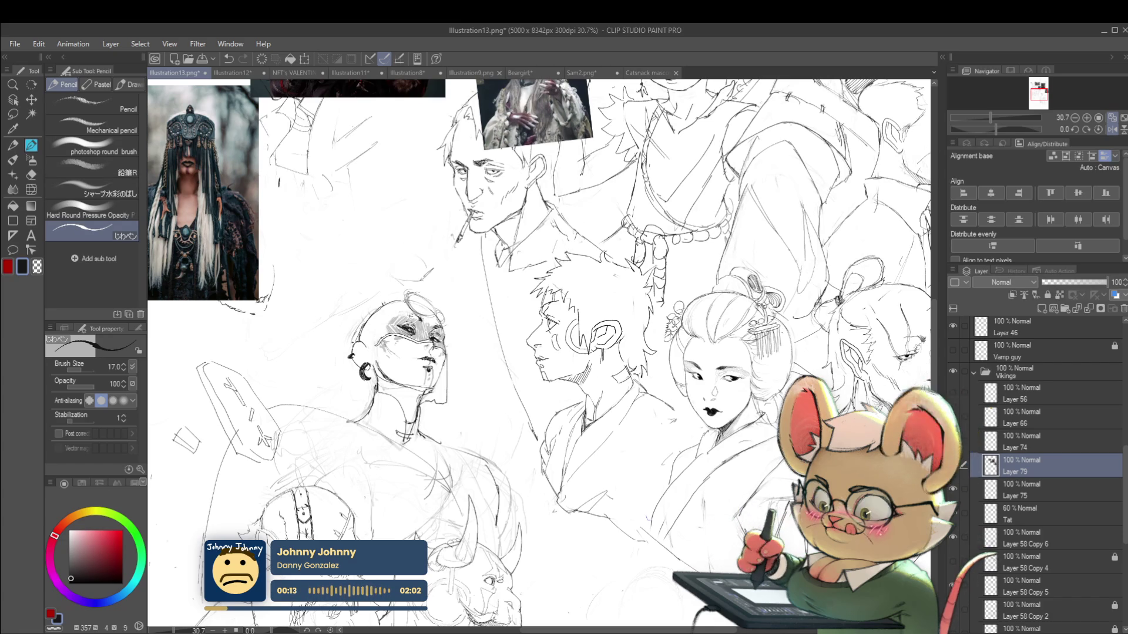
pyautogui.scroll(-3, 389, 276)
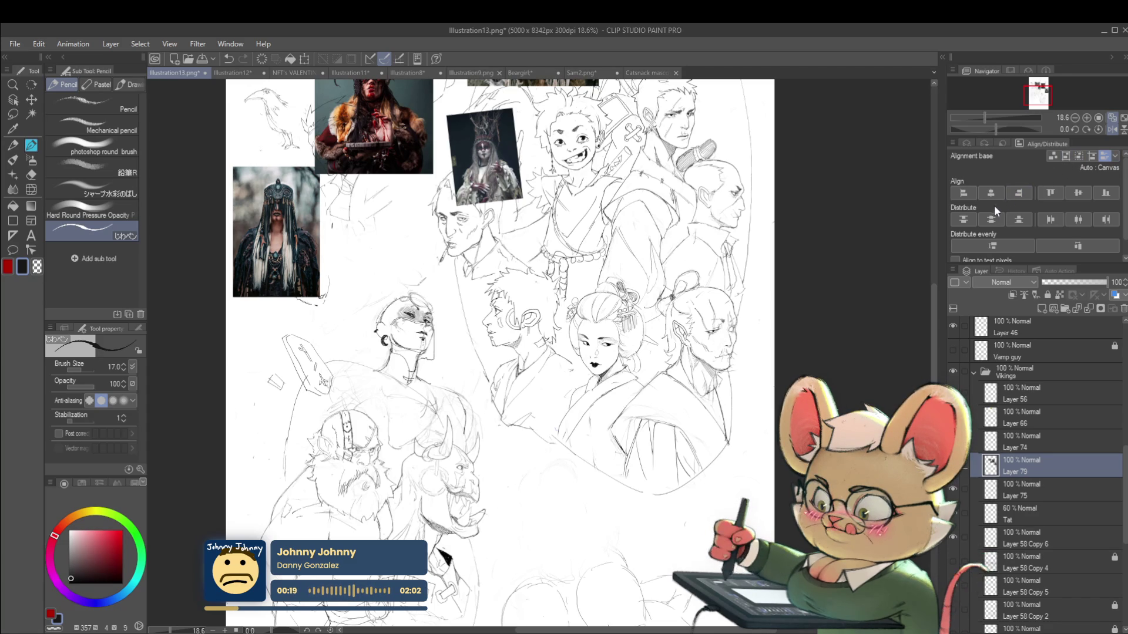
pyautogui.click(1113, 130)
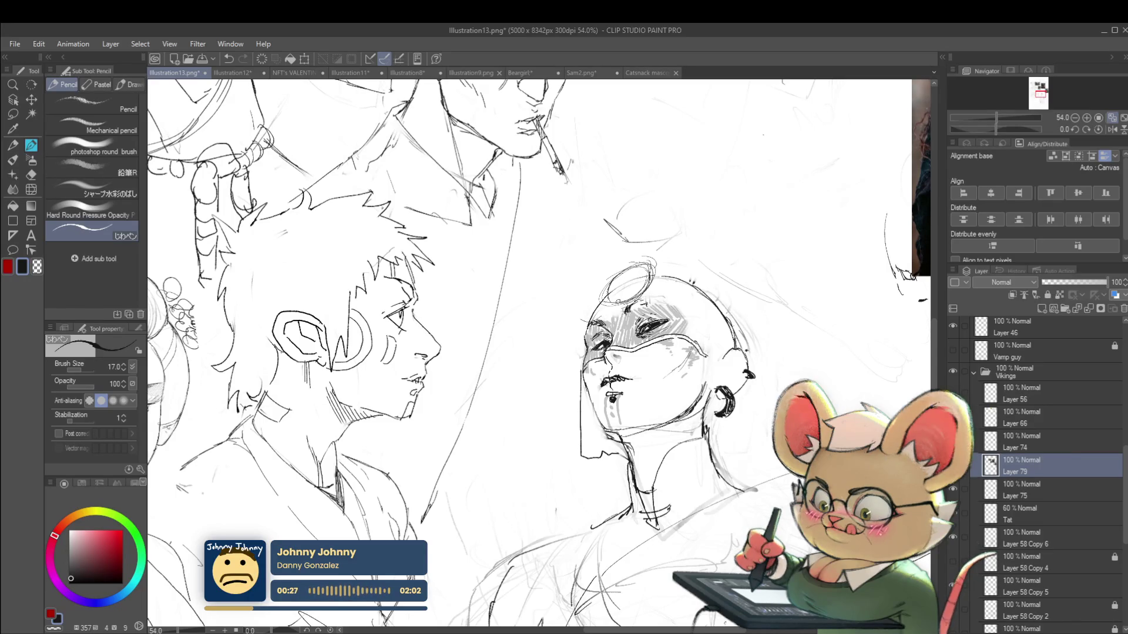
pyautogui.scroll(-5, 664, 290)
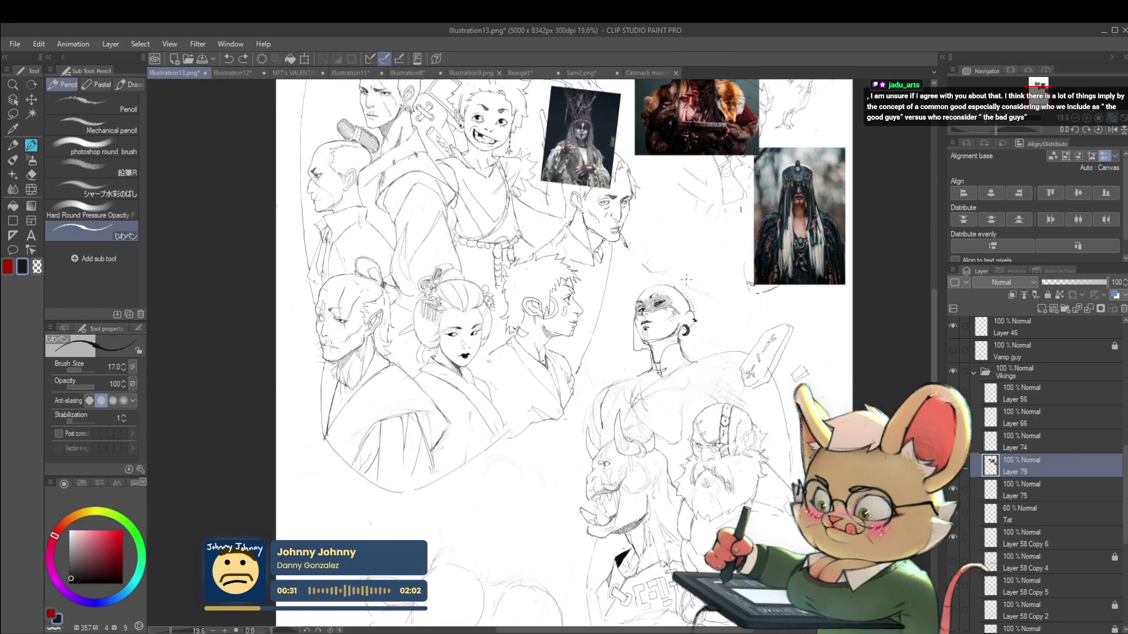
pyautogui.click(1112, 129)
# Step: Sketch a line and a small curved pencil stroke along the top of the bald head on Layer 79
pyautogui.scroll(5, 435, 327)
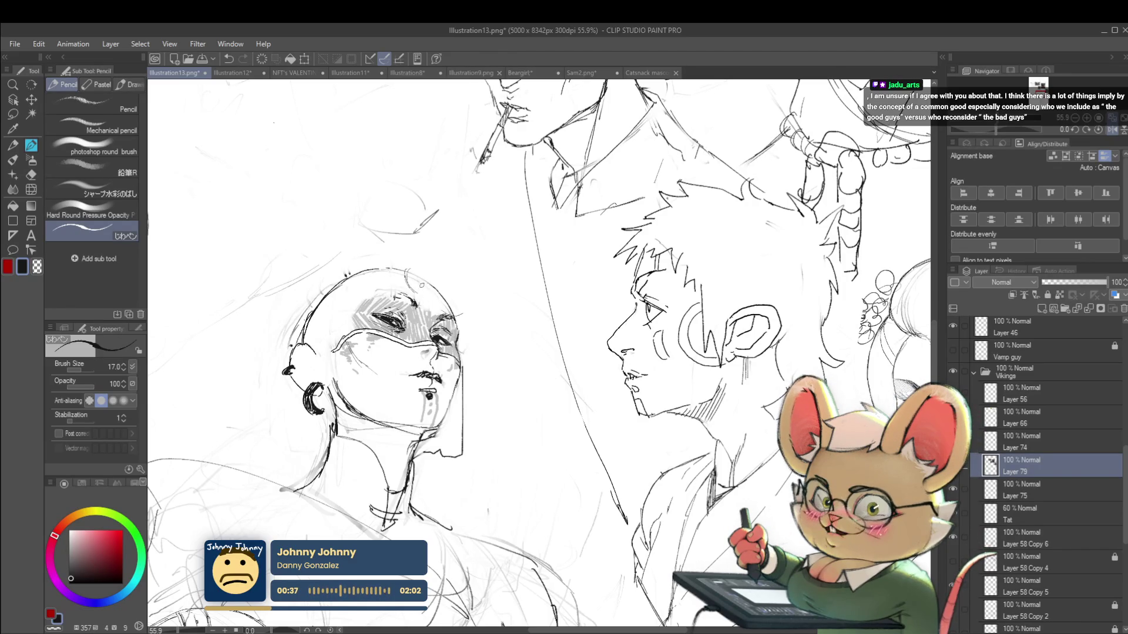
pyautogui.moveTo(407, 271); pyautogui.dragTo(434, 275)
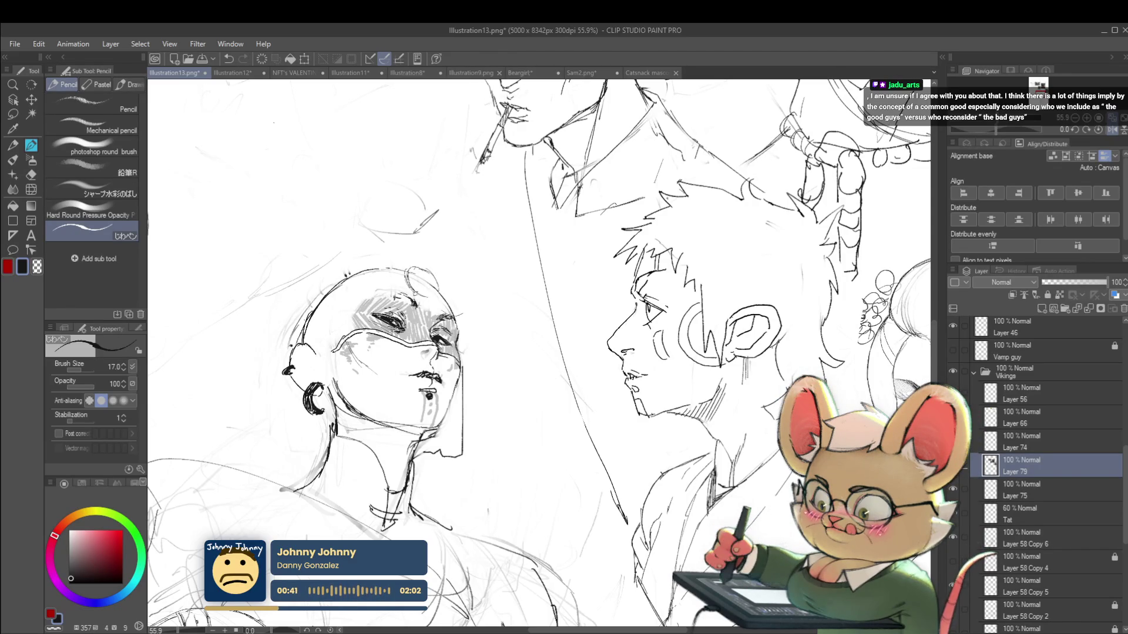
pyautogui.moveTo(424, 269); pyautogui.dragTo(418, 282)
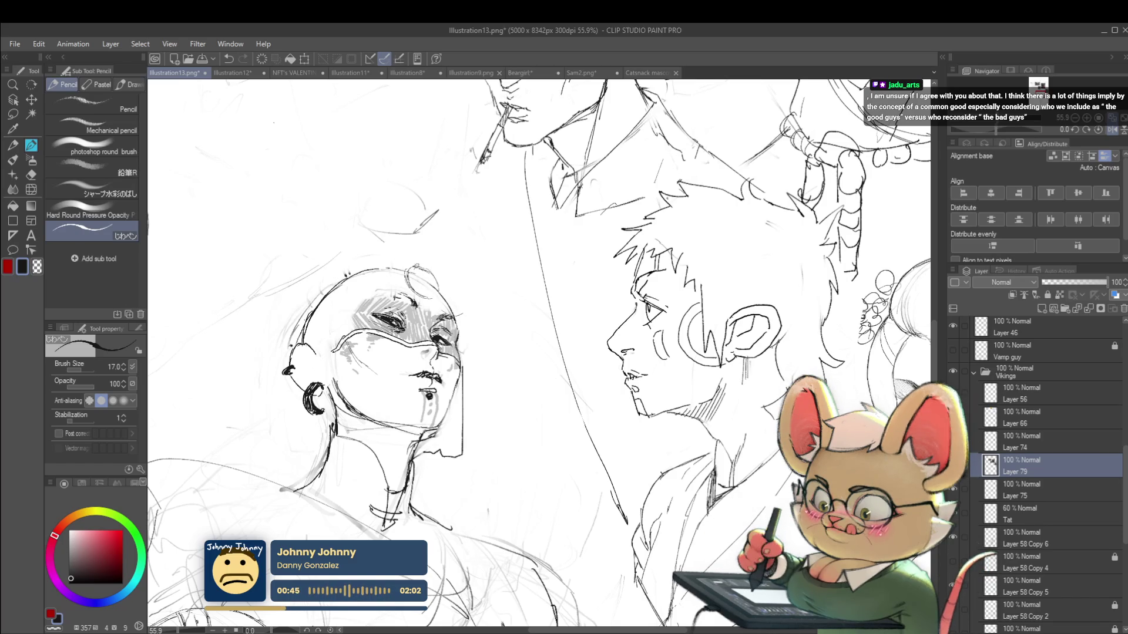
pyautogui.scroll(-3, 422, 273)
pyautogui.scroll(-3, 605, 212)
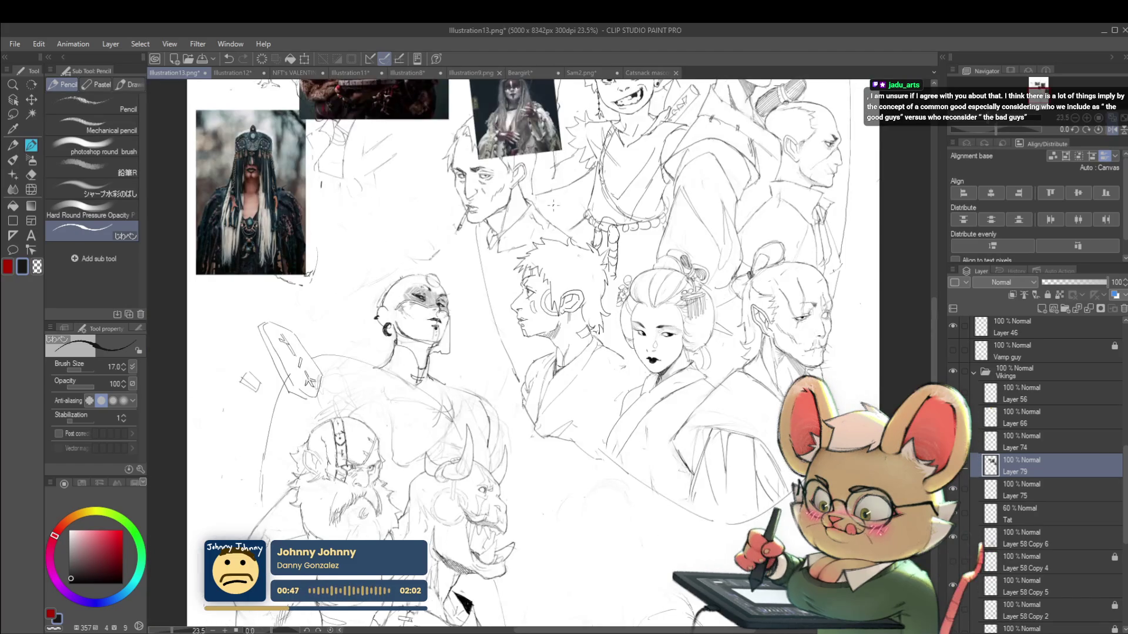
pyautogui.scroll(1, 605, 212)
pyautogui.scroll(1, 451, 258)
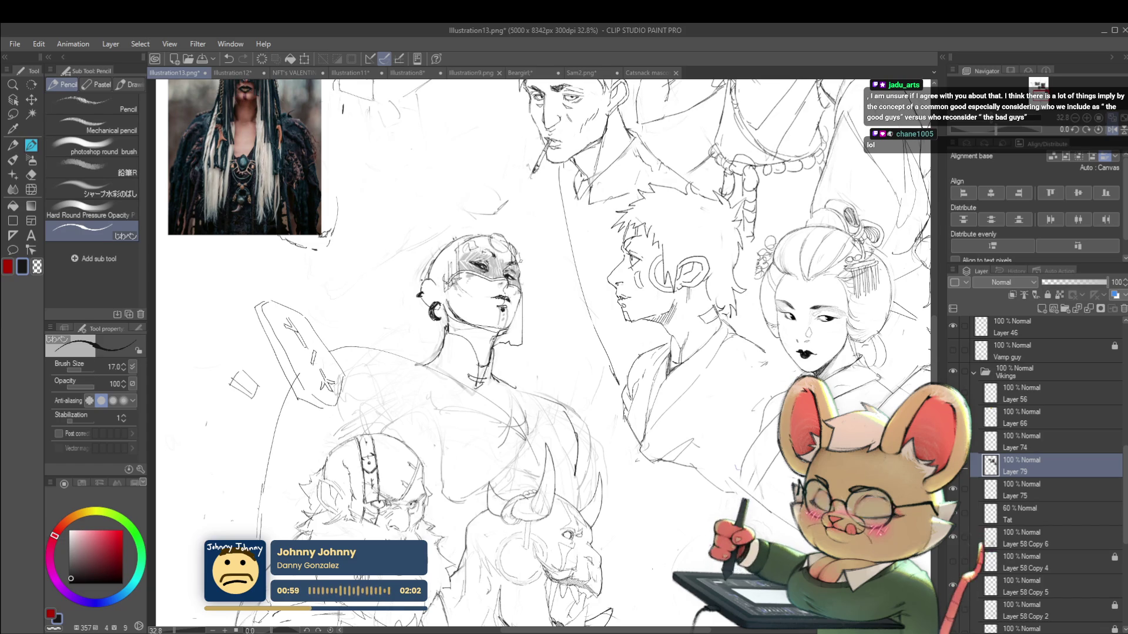
pyautogui.scroll(-2, 533, 292)
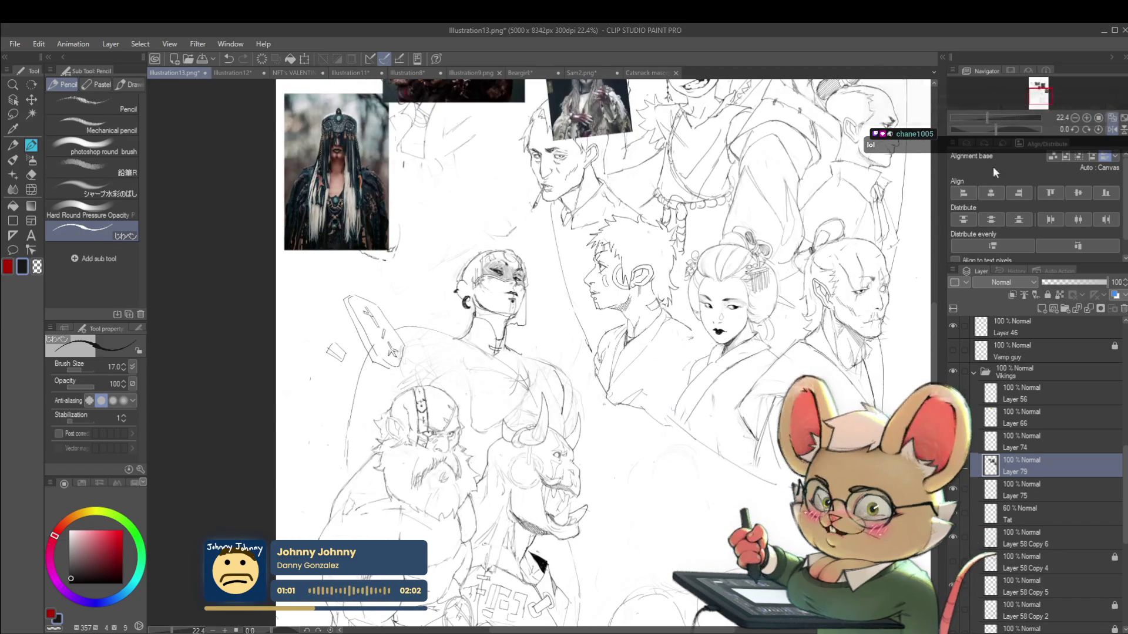
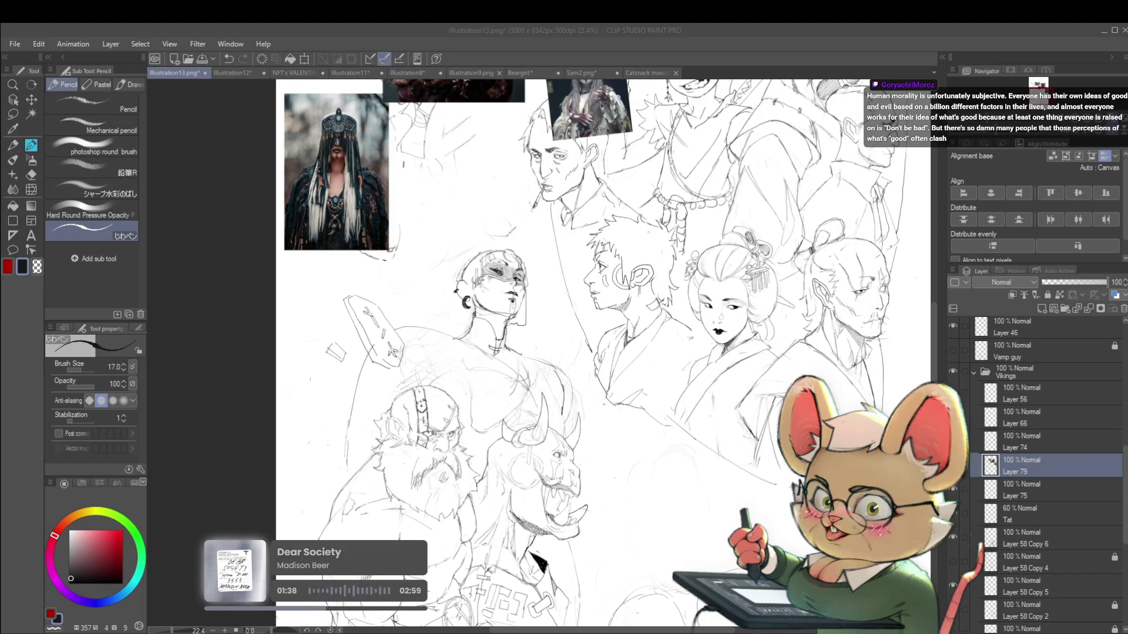
# Step: Shift the reference photos down and left beside the figure sketches, then paste the copied ink drawing
pyautogui.click(717, 352)
pyautogui.scroll(-2, 717, 351)
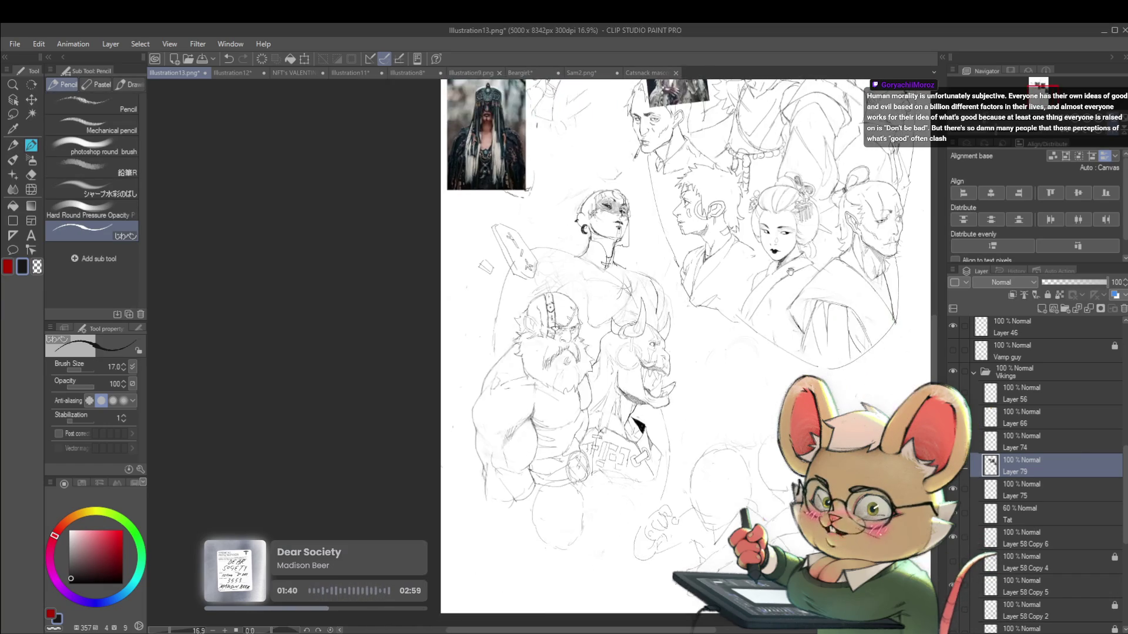
pyautogui.hotkey('ctrl', 't')
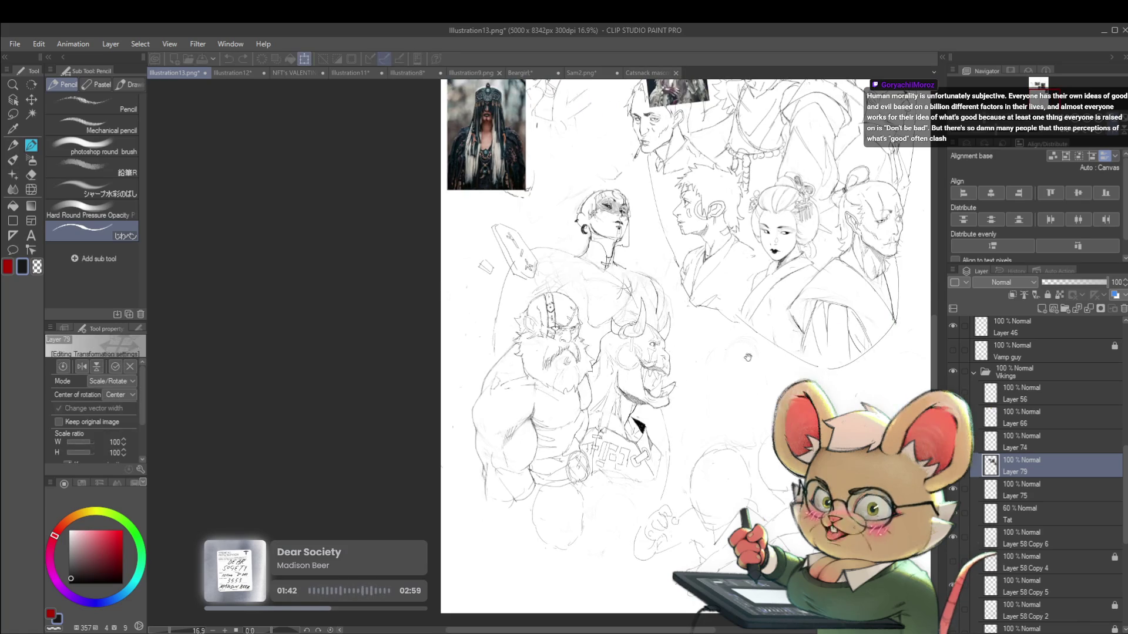
pyautogui.scroll(3, 742, 351)
pyautogui.moveTo(777, 212)
pyautogui.mouseDown()
pyautogui.moveTo(807, 368)
pyautogui.moveTo(761, 210)
pyautogui.mouseUp()
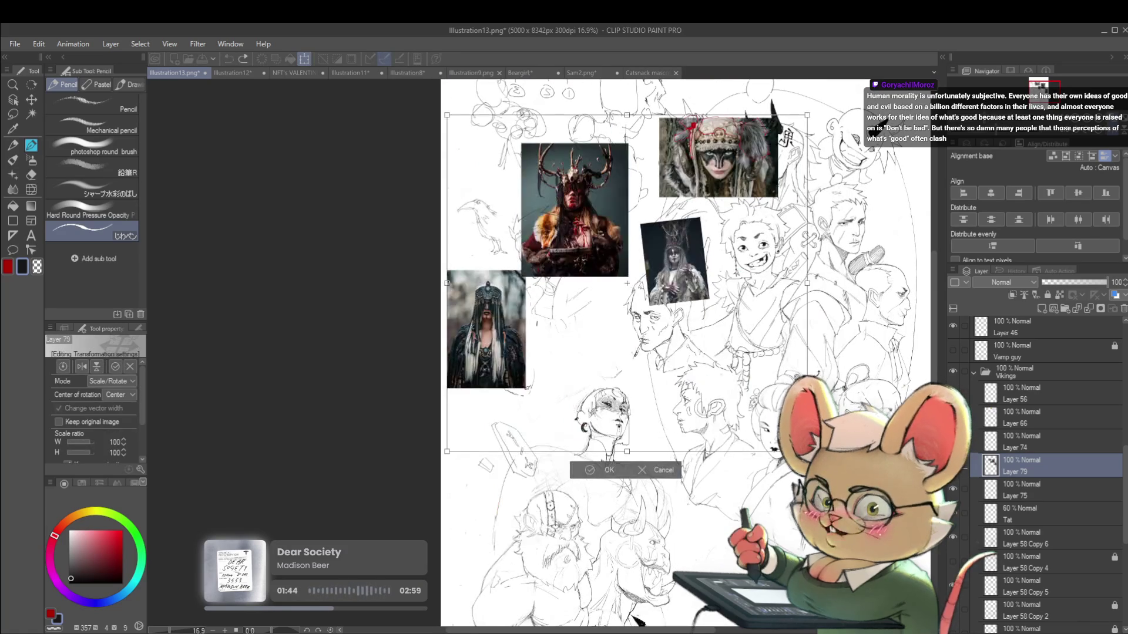
pyautogui.press('Return')
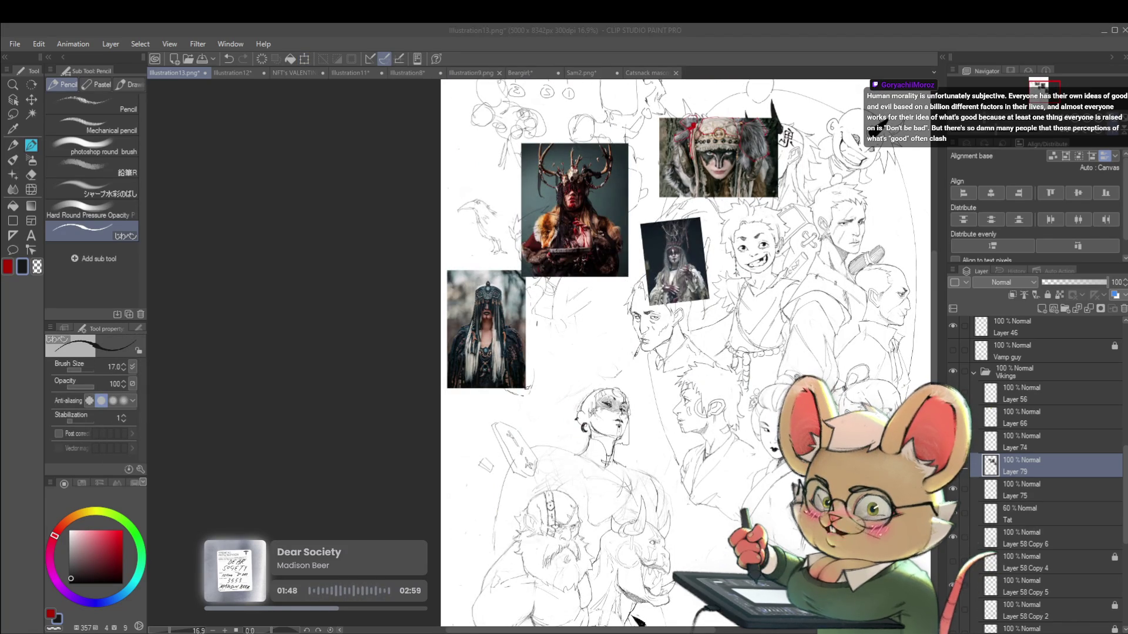
pyautogui.hotkey('ctrl', 'v')
pyautogui.hotkey('ctrl', 't')
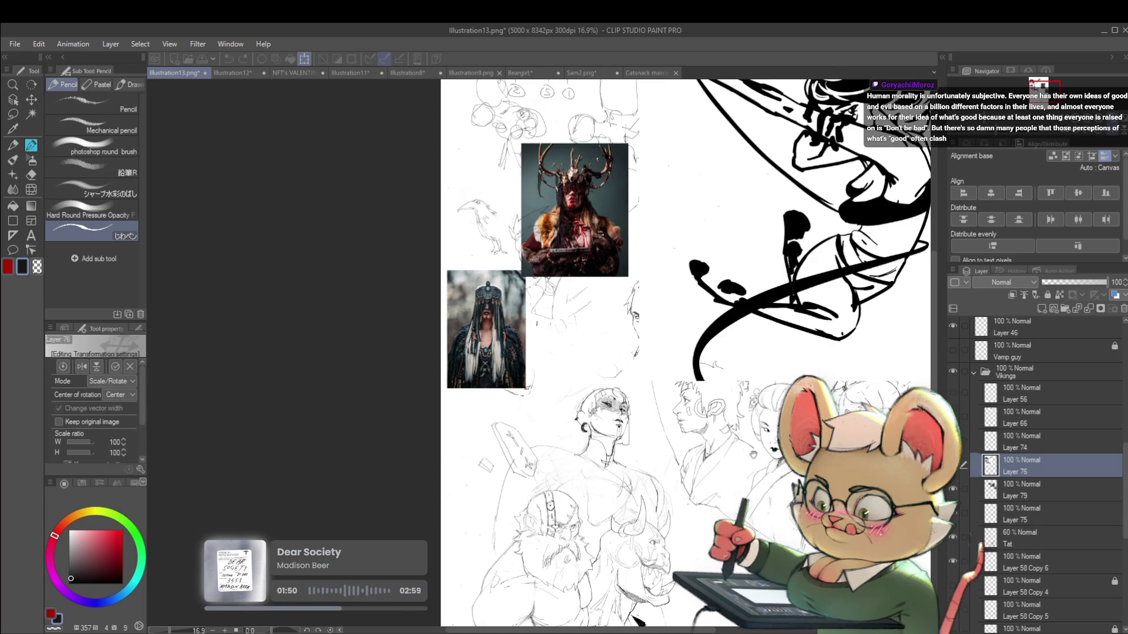
# Step: Mirror the pasted leaping-figure ink drawing horizontally and commit its placement
pyautogui.moveTo(749, 351); pyautogui.dragTo(681, 323)
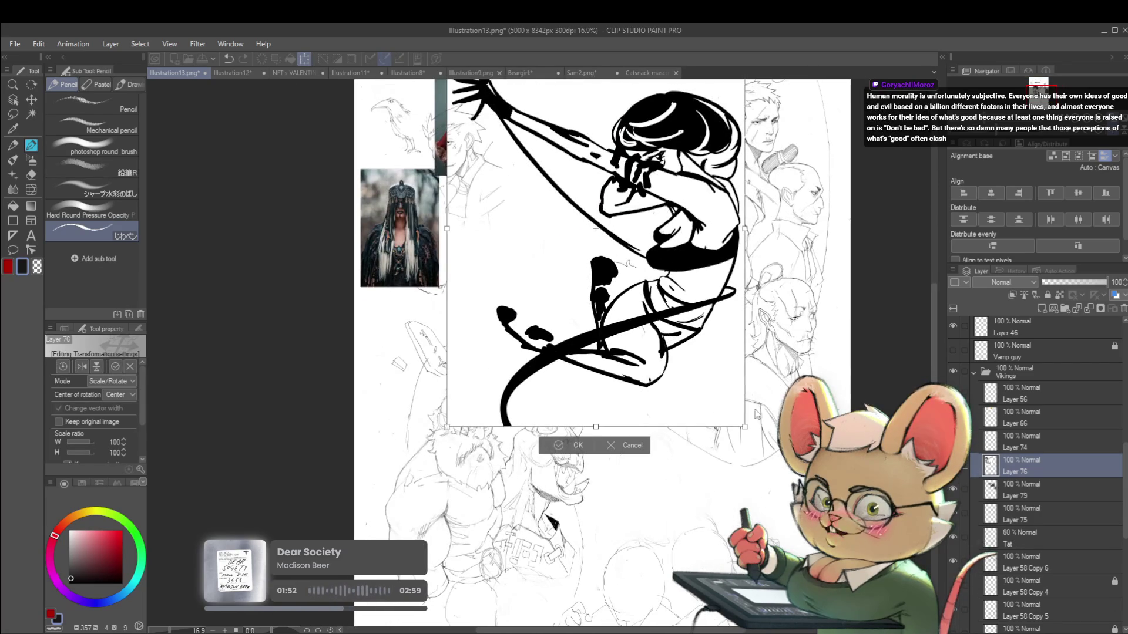
pyautogui.click(81, 366)
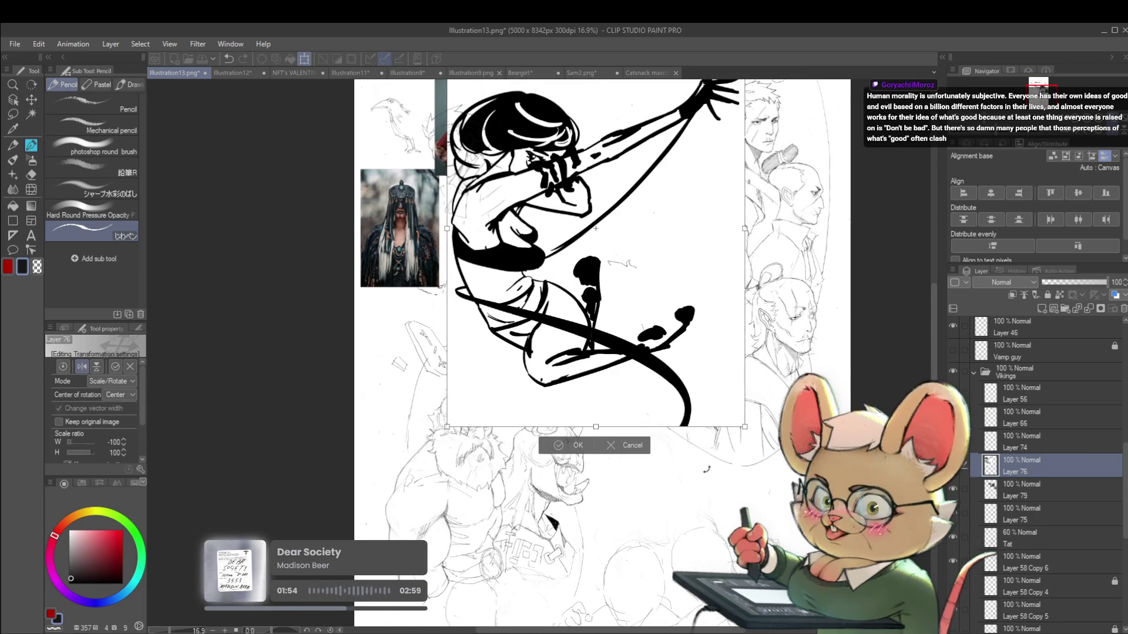
pyautogui.moveTo(679, 420); pyautogui.dragTo(694, 488)
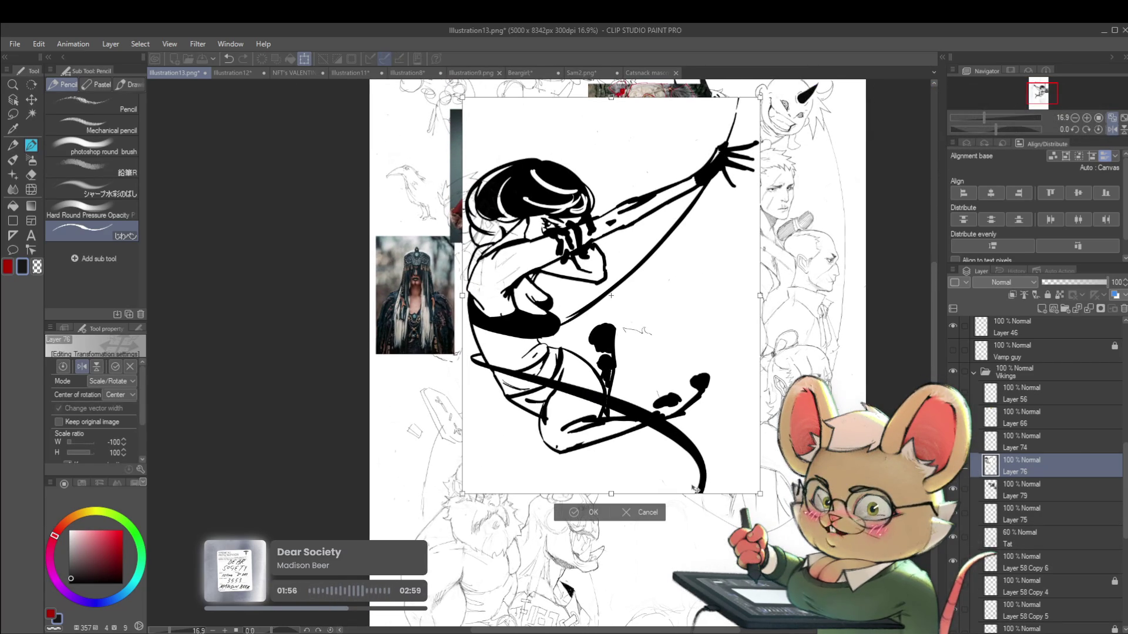
pyautogui.press('Return')
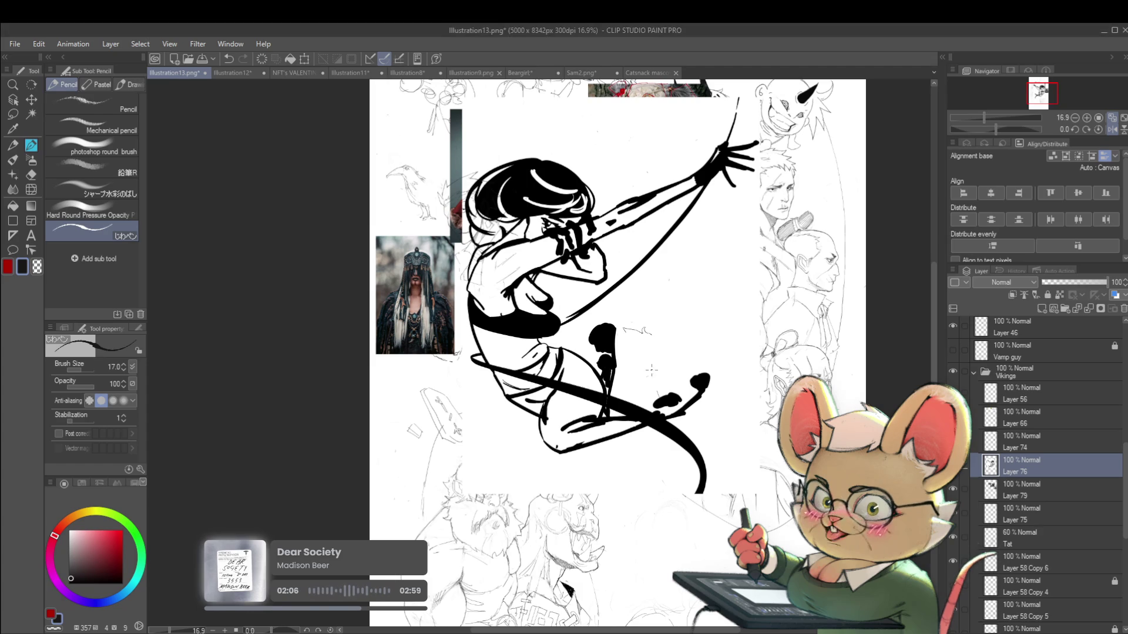
pyautogui.hotkey('ctrl', 't')
# Step: Move the leaping ink drawing further right on the sheet and confirm its position
pyautogui.moveTo(683, 324); pyautogui.dragTo(757, 324)
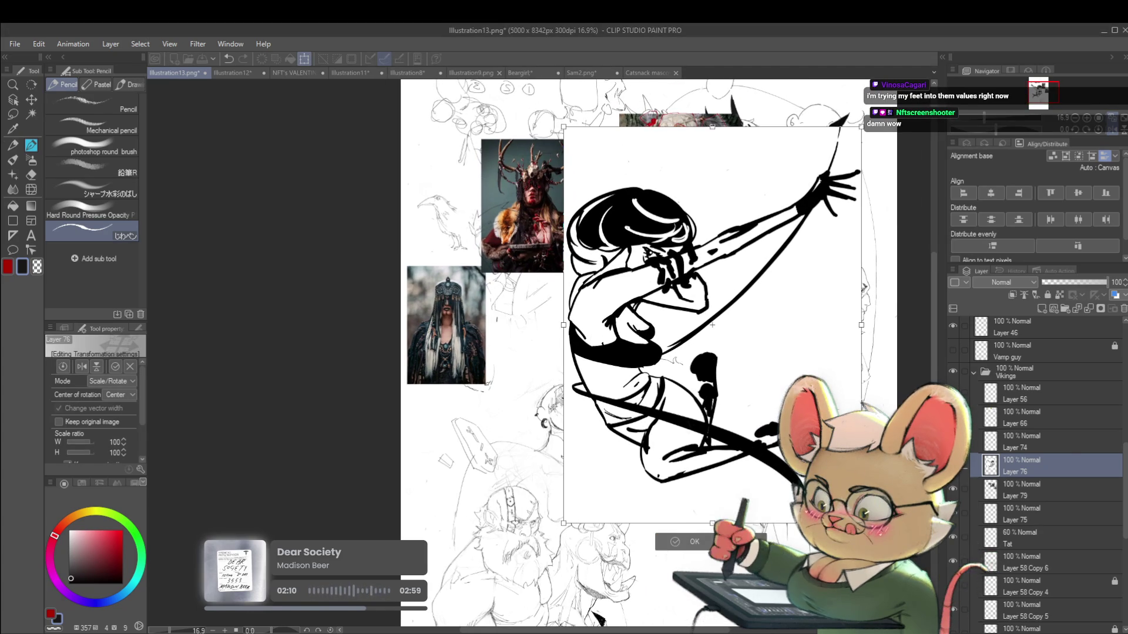
pyautogui.press('Return')
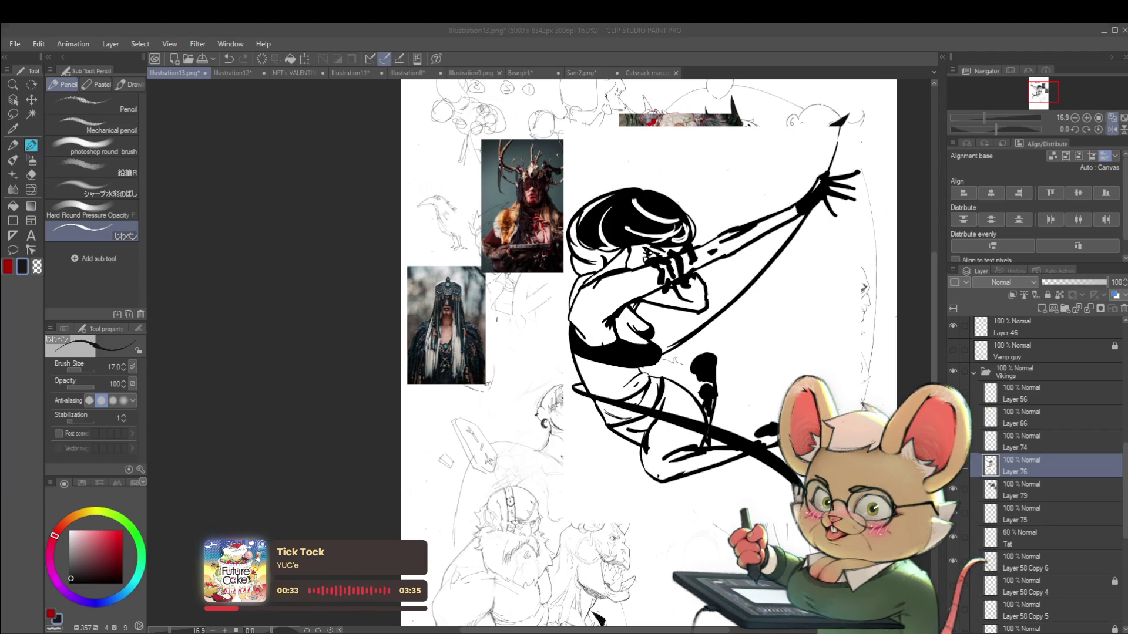
pyautogui.moveTo(937, 512); pyautogui.dragTo(961, 587)
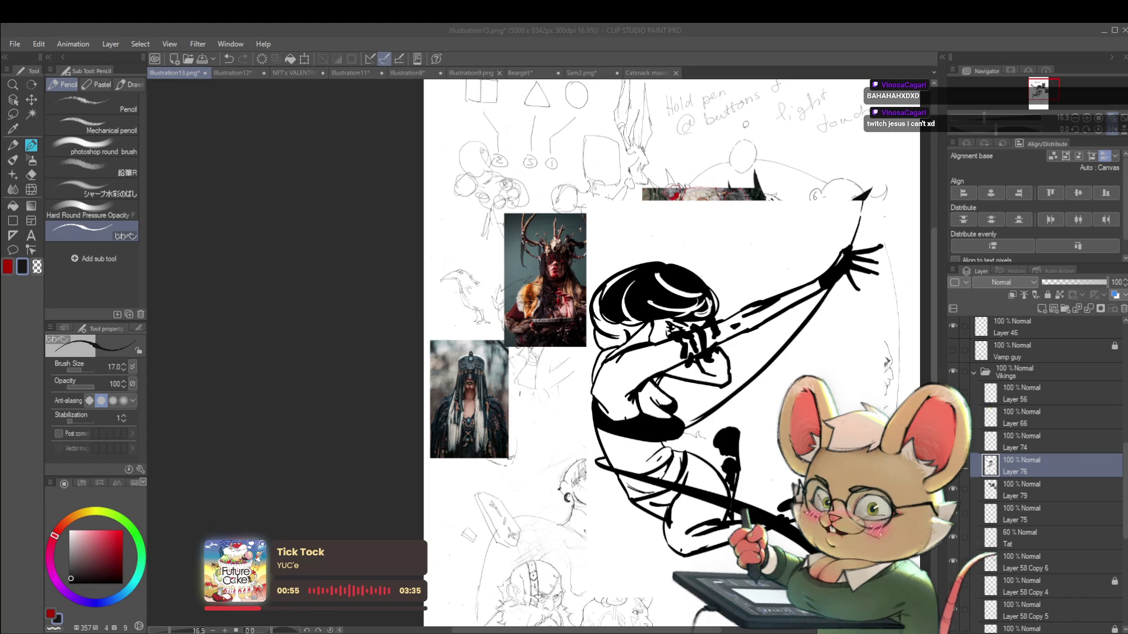
pyautogui.hotkey('ctrl', 't')
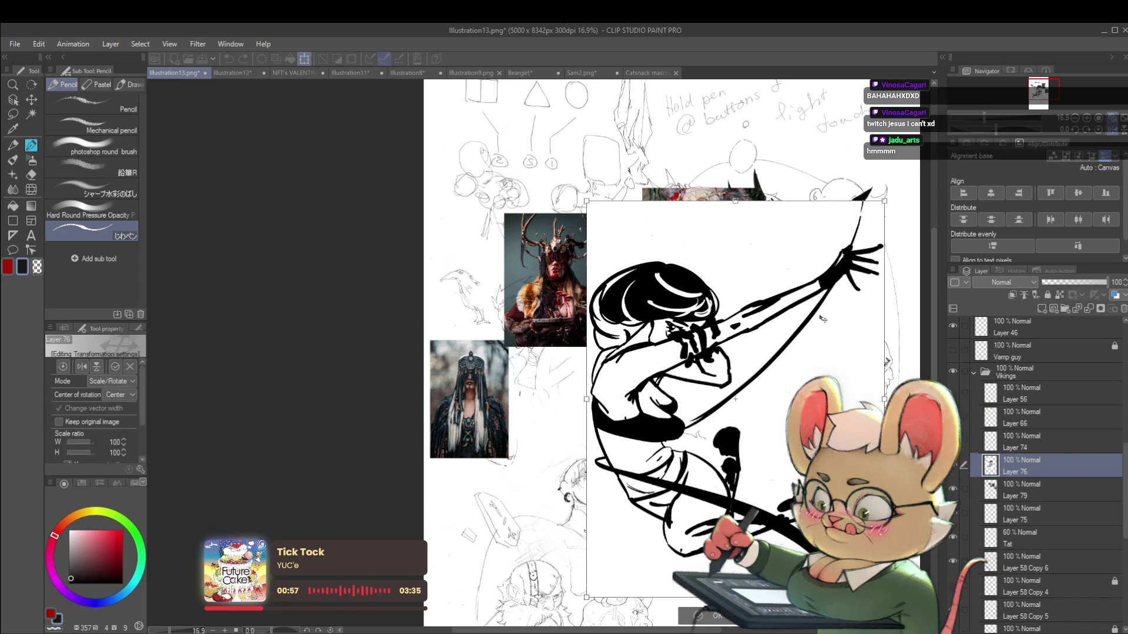
# Step: Shrink the inked figure to 38 percent and move it toward the top left of the sheet
pyautogui.moveTo(885, 200); pyautogui.dragTo(700, 446)
pyautogui.moveTo(655, 517); pyautogui.dragTo(596, 169)
pyautogui.moveTo(623, 470); pyautogui.dragTo(658, 337)
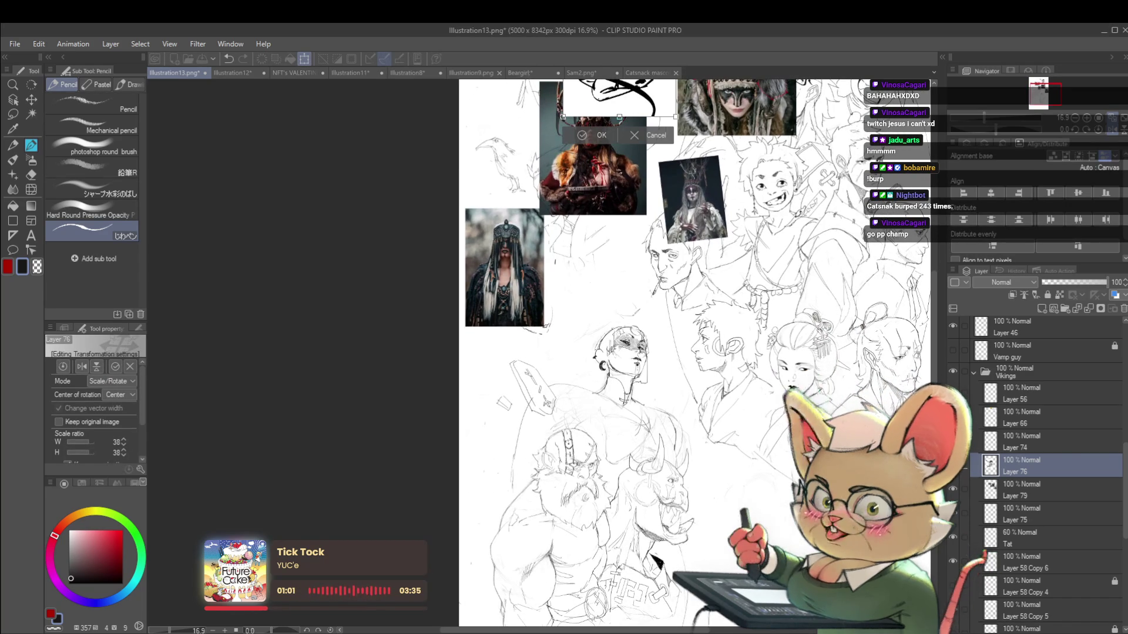
pyautogui.press('Return')
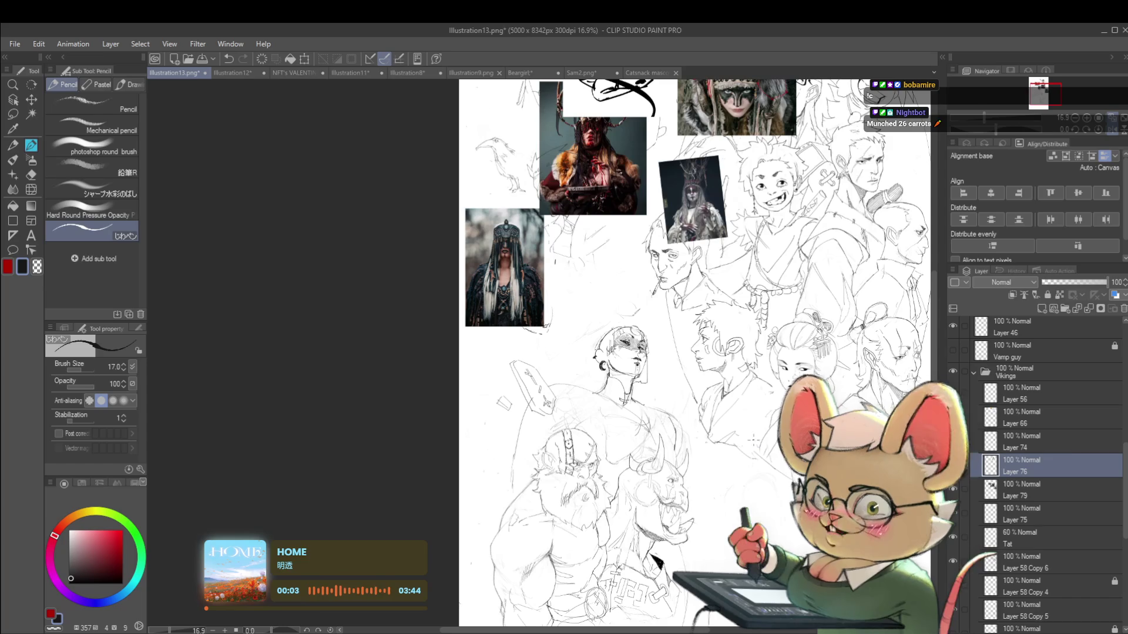
pyautogui.hscroll(-2, 694, 353)
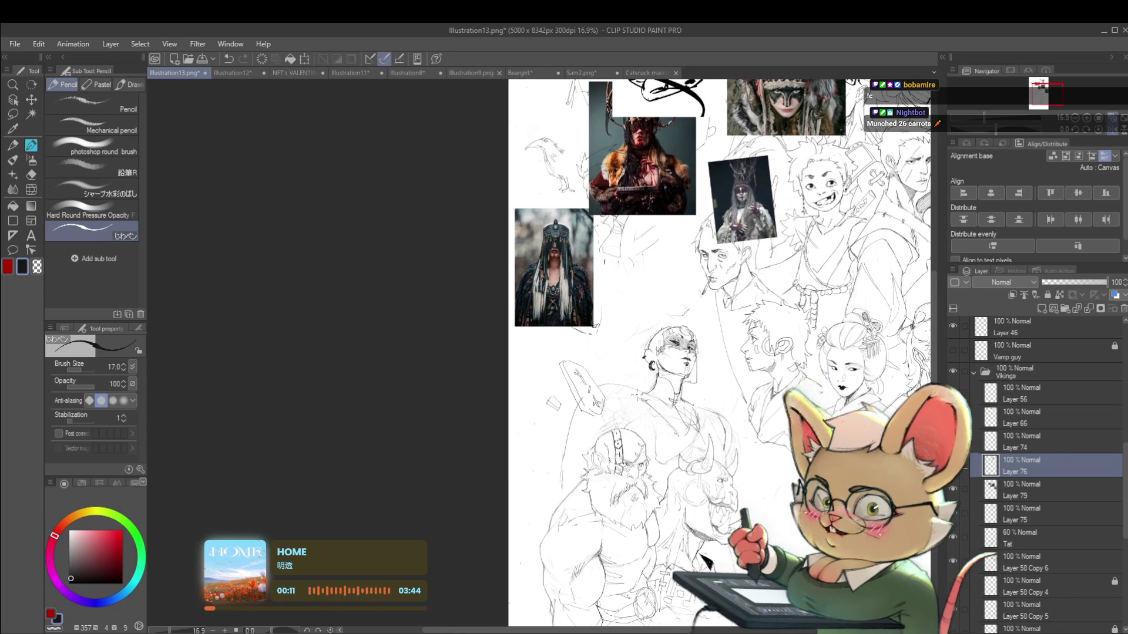
# Step: Flip the canvas view horizontally and reposition the mirrored sheet to review the sketches
pyautogui.moveTo(675, 353); pyautogui.dragTo(656, 379)
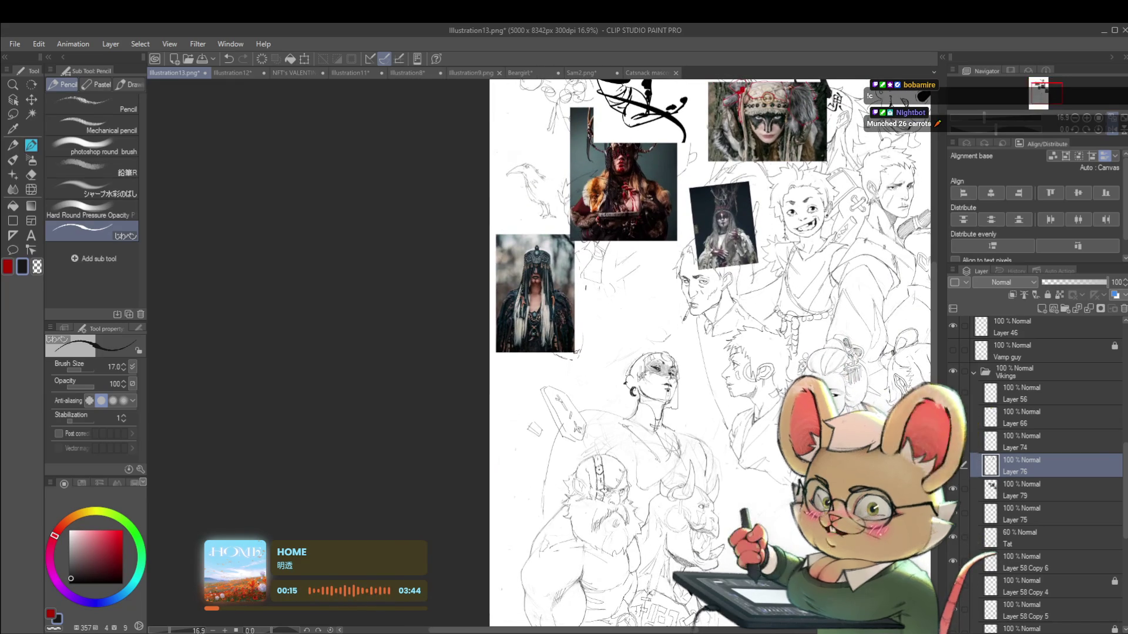
pyautogui.click(1112, 130)
pyautogui.moveTo(506, 362); pyautogui.dragTo(689, 312)
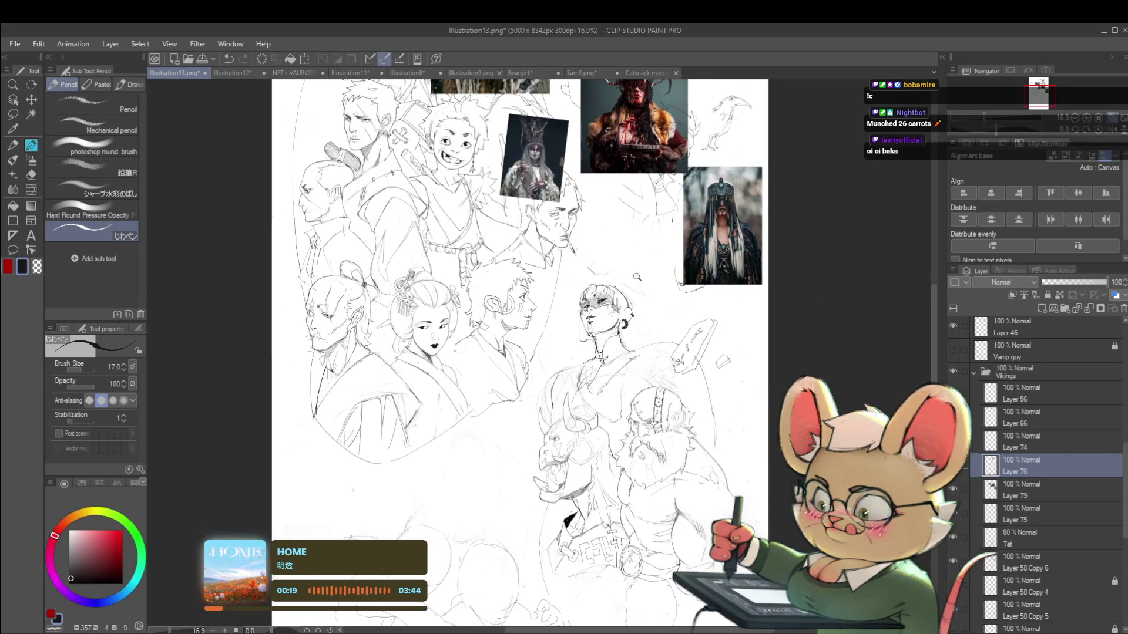
# Step: Set the pencil size to 25, mirror the view, and draw a small curve above the masked figure's head
pyautogui.scroll(2, 611, 276)
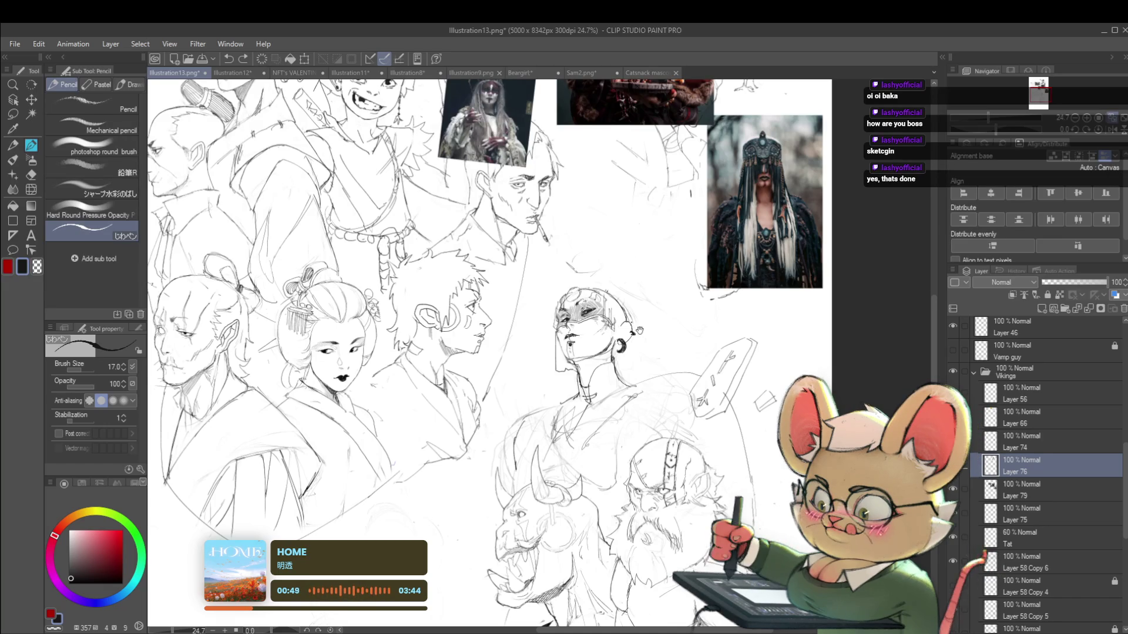
pyautogui.moveTo(637, 279); pyautogui.dragTo(653, 260)
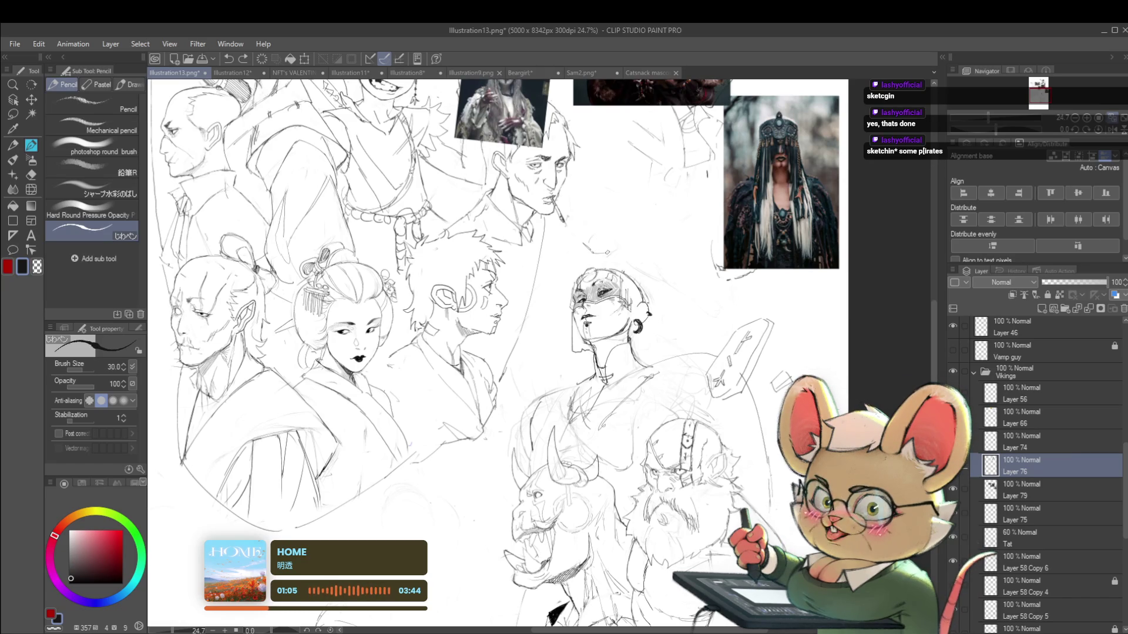
pyautogui.press('[')
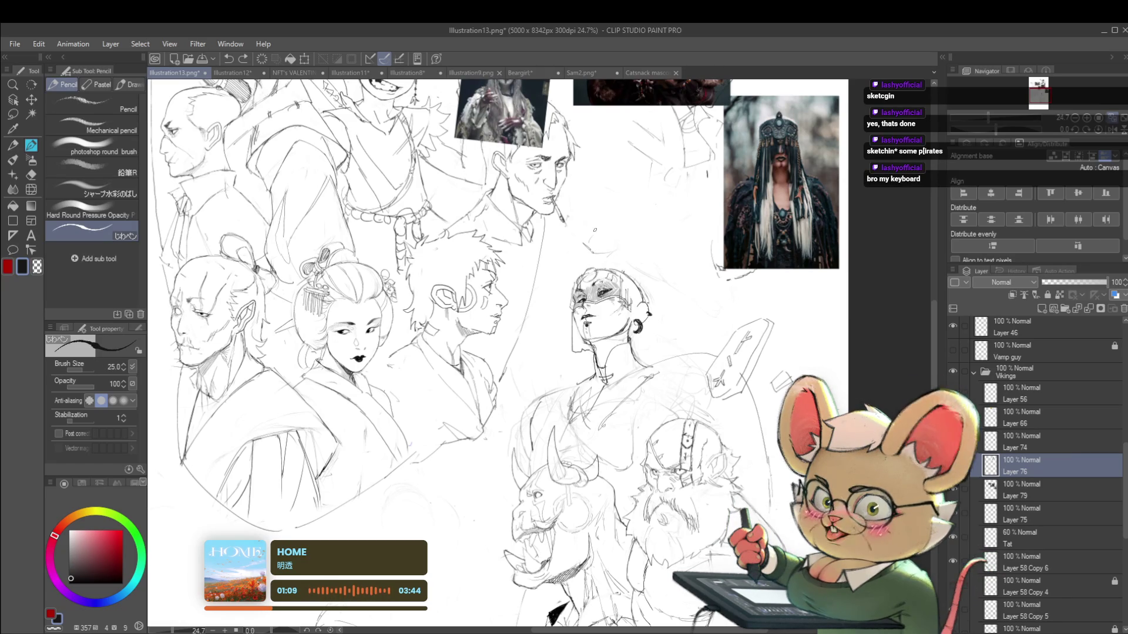
pyautogui.moveTo(595, 229)
pyautogui.mouseDown()
pyautogui.moveTo(594, 199)
pyautogui.moveTo(549, 165)
pyautogui.mouseUp()
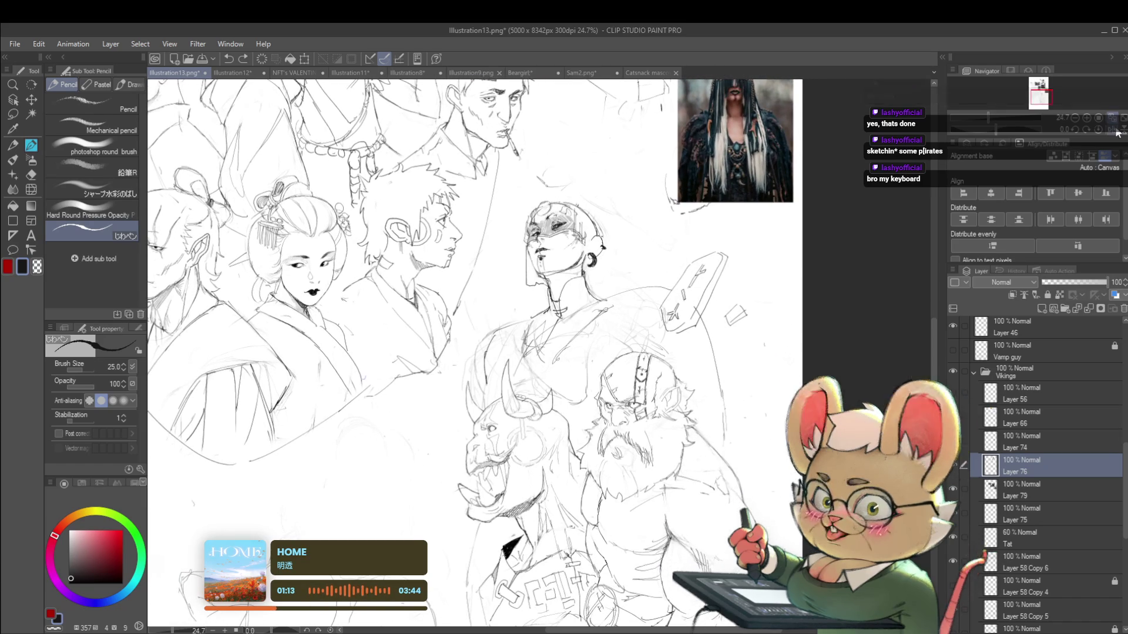
pyautogui.click(1118, 131)
pyautogui.moveTo(510, 202); pyautogui.dragTo(532, 174)
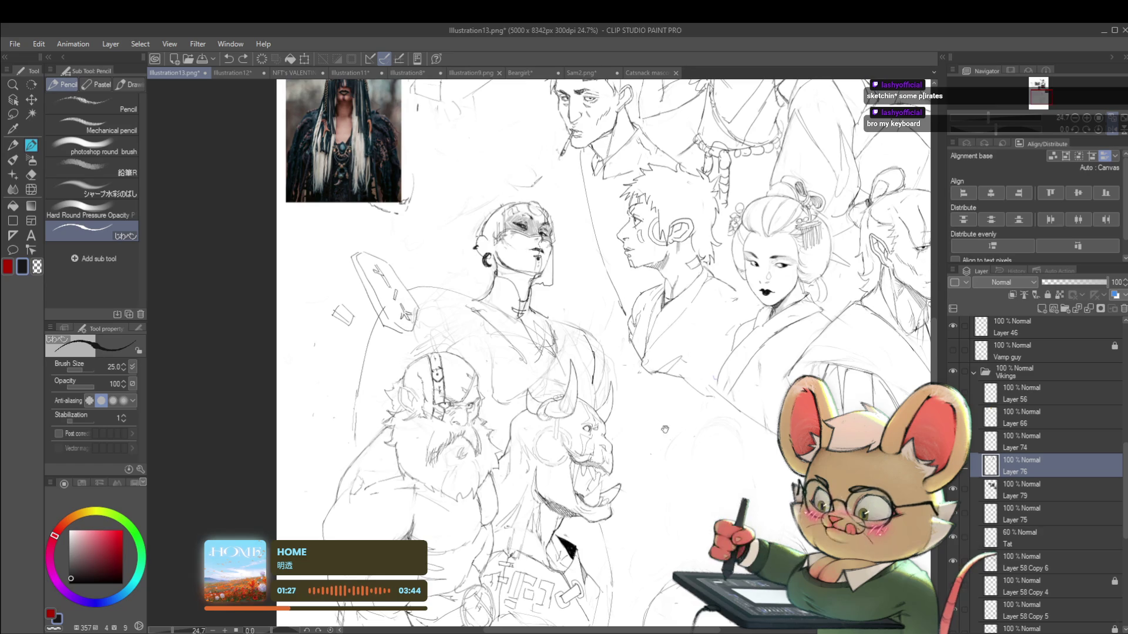
pyautogui.moveTo(665, 429); pyautogui.dragTo(798, 527)
pyautogui.scroll(2, 648, 294)
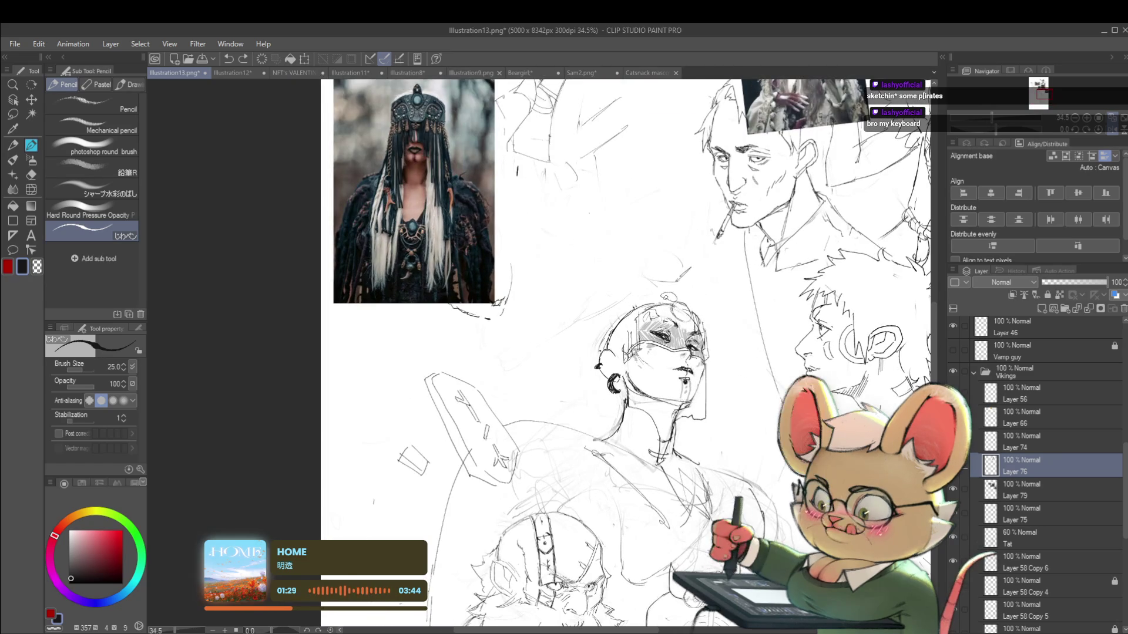
pyautogui.scroll(-3, 634, 286)
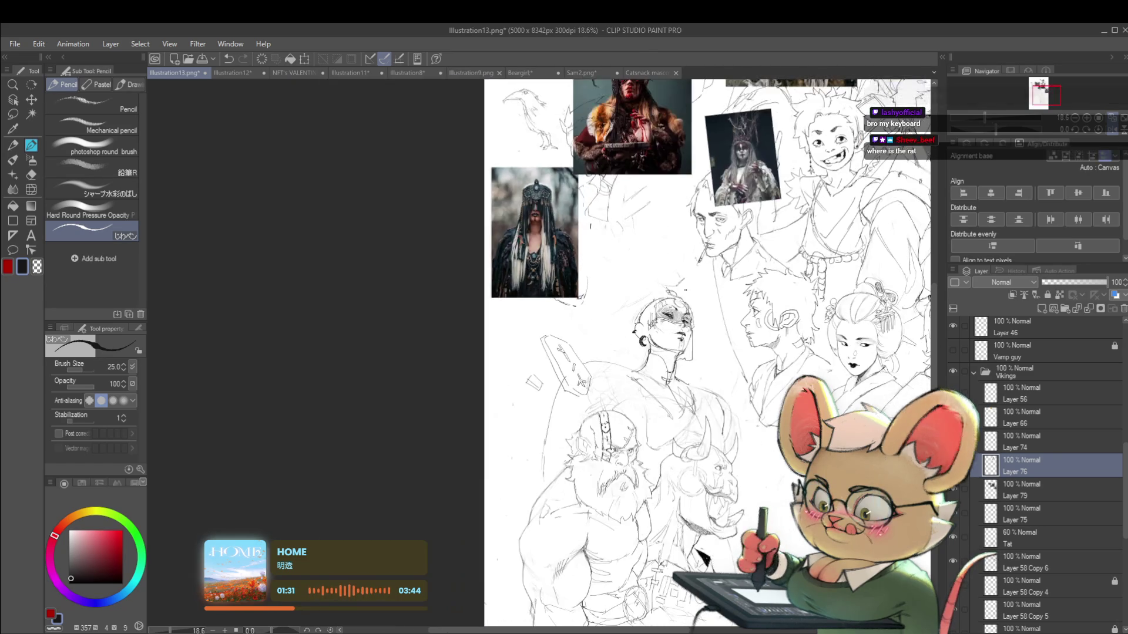
pyautogui.scroll(2, 634, 286)
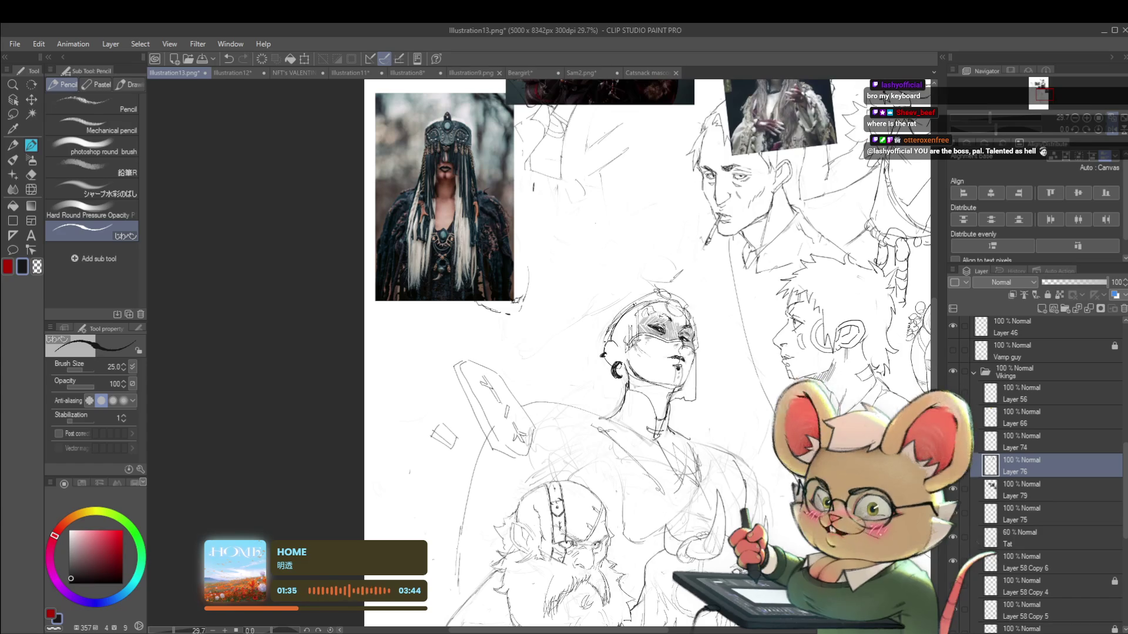
pyautogui.scroll(-2, 647, 317)
pyautogui.scroll(1, 646, 318)
pyautogui.scroll(1, 646, 317)
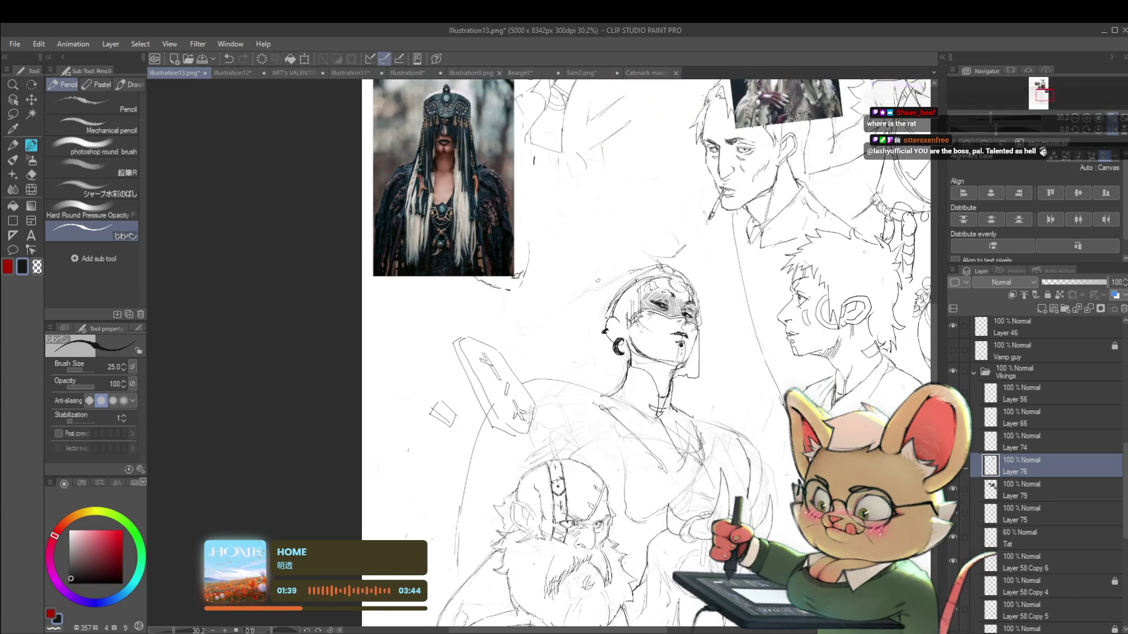
pyautogui.scroll(-2, 491, 467)
pyautogui.scroll(-1, 491, 467)
pyautogui.scroll(2, 624, 348)
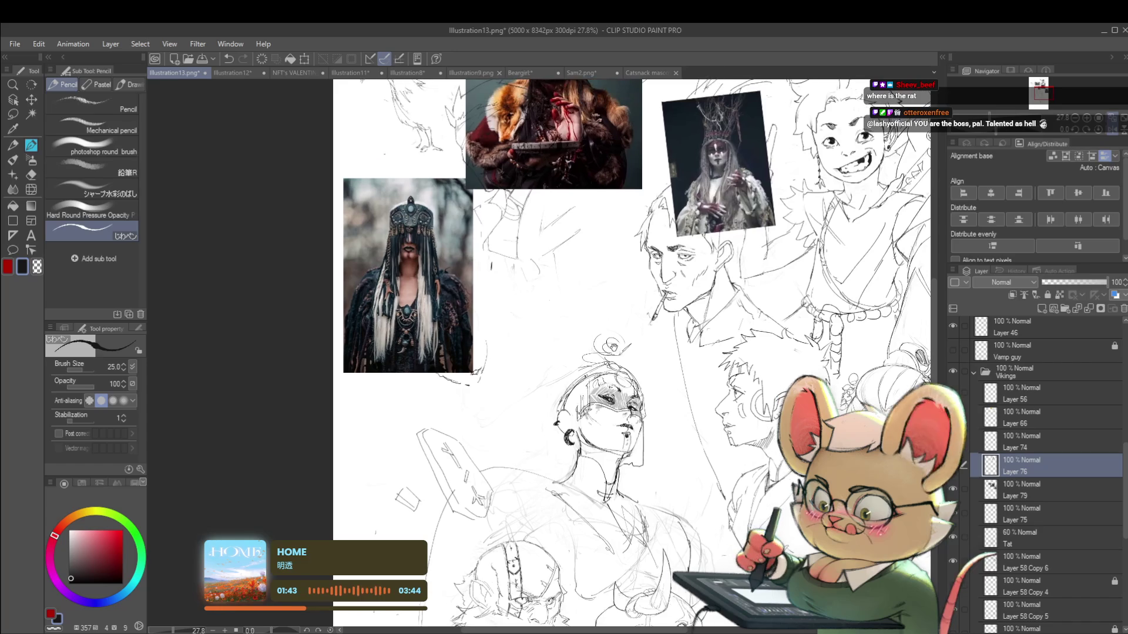
pyautogui.moveTo(605, 301); pyautogui.dragTo(600, 323)
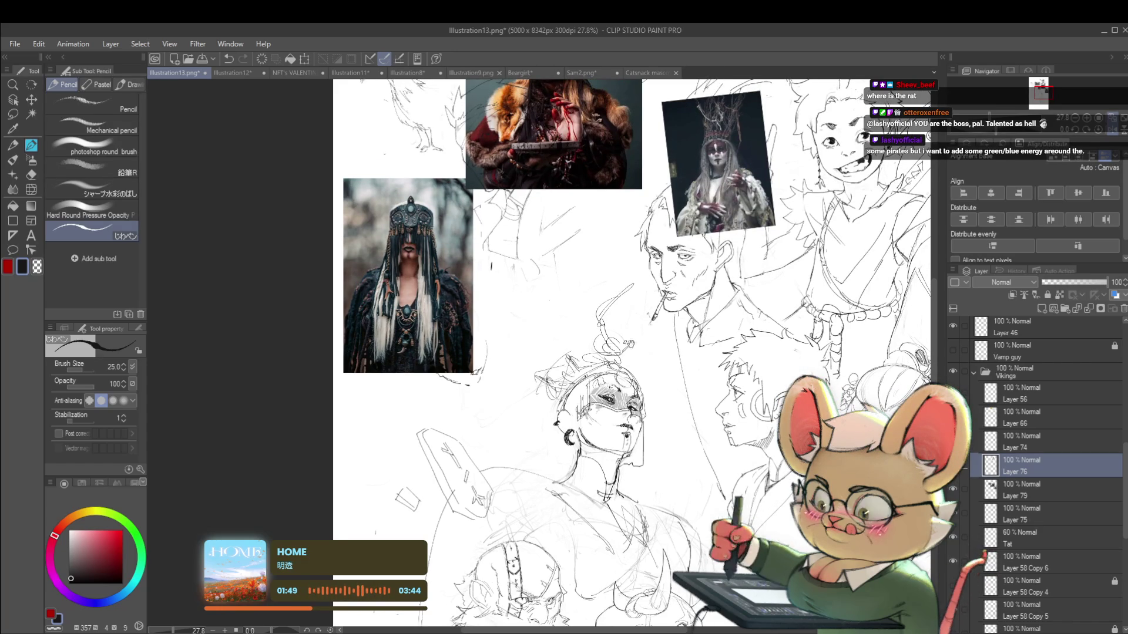
pyautogui.scroll(-1, 620, 283)
pyautogui.scroll(-2, 620, 283)
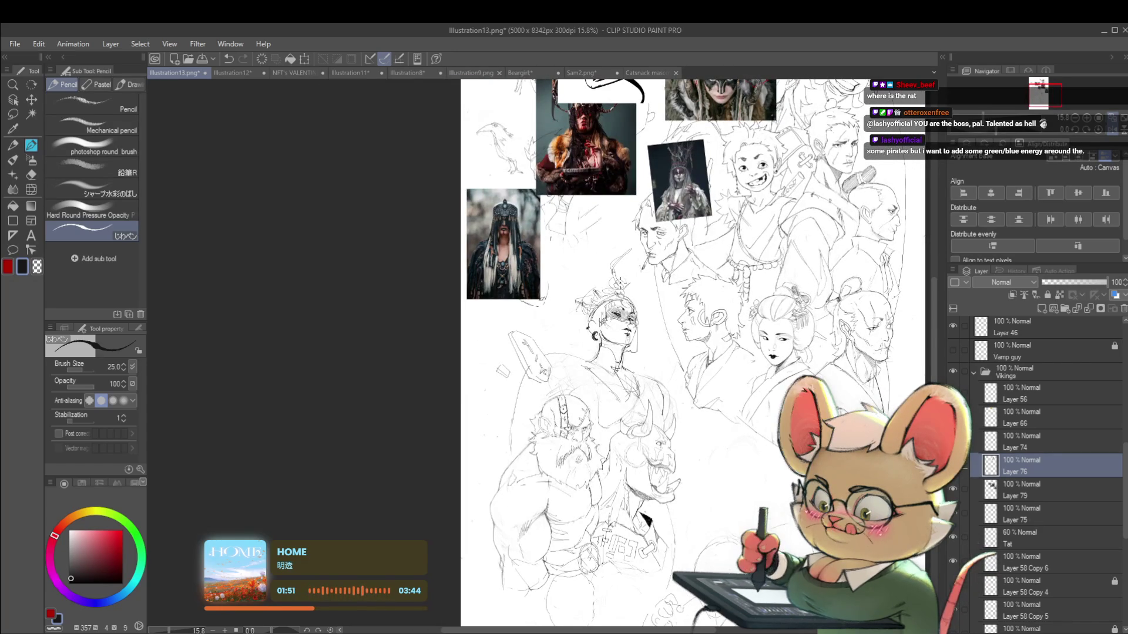
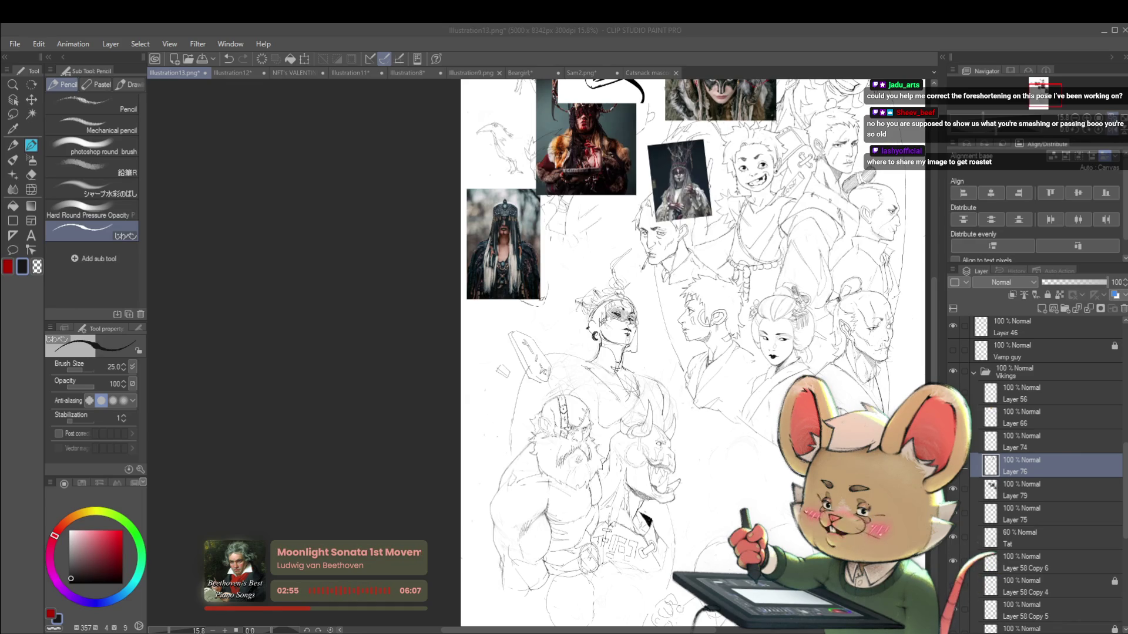
# Step: Zoom in, mirror the canvas view horizontally, and bring the geisha and samurai sketches into view
pyautogui.scroll(2, 693, 352)
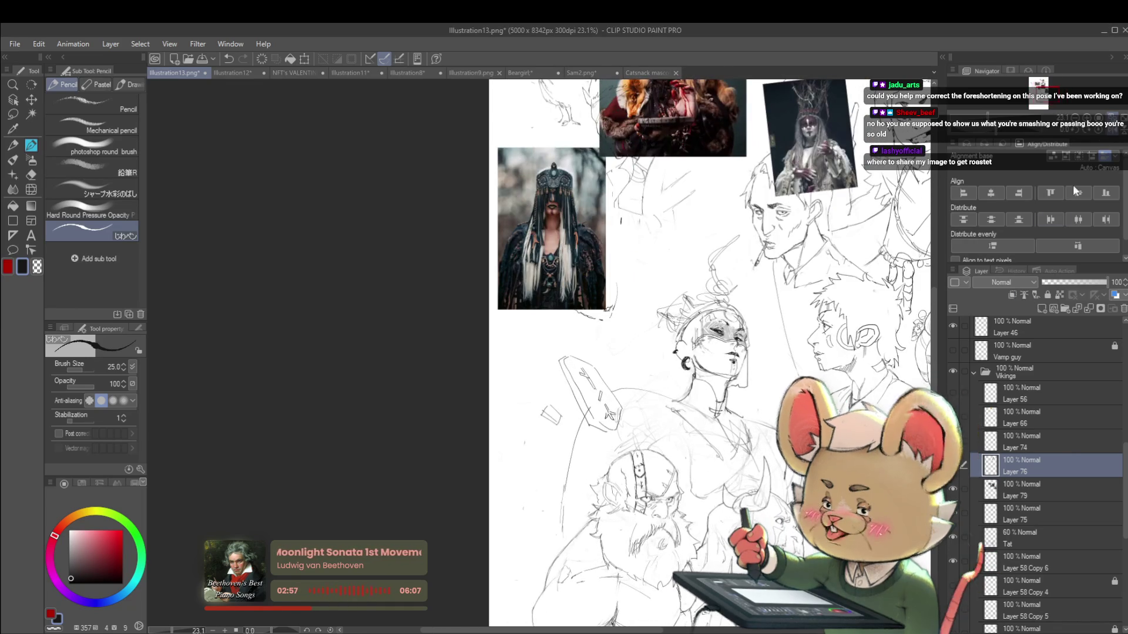
pyautogui.press('h')
pyautogui.moveTo(662, 611); pyautogui.dragTo(868, 549)
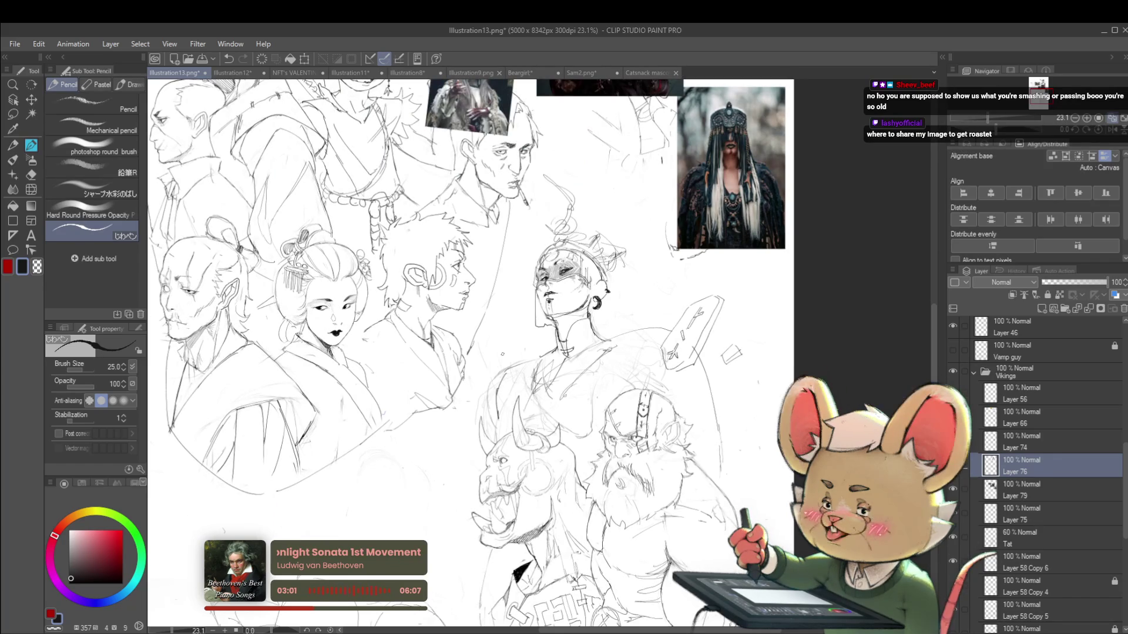
# Step: Make Layer 75 in the Vikings group the active layer and return the view to normal orientation
pyautogui.click(1038, 497)
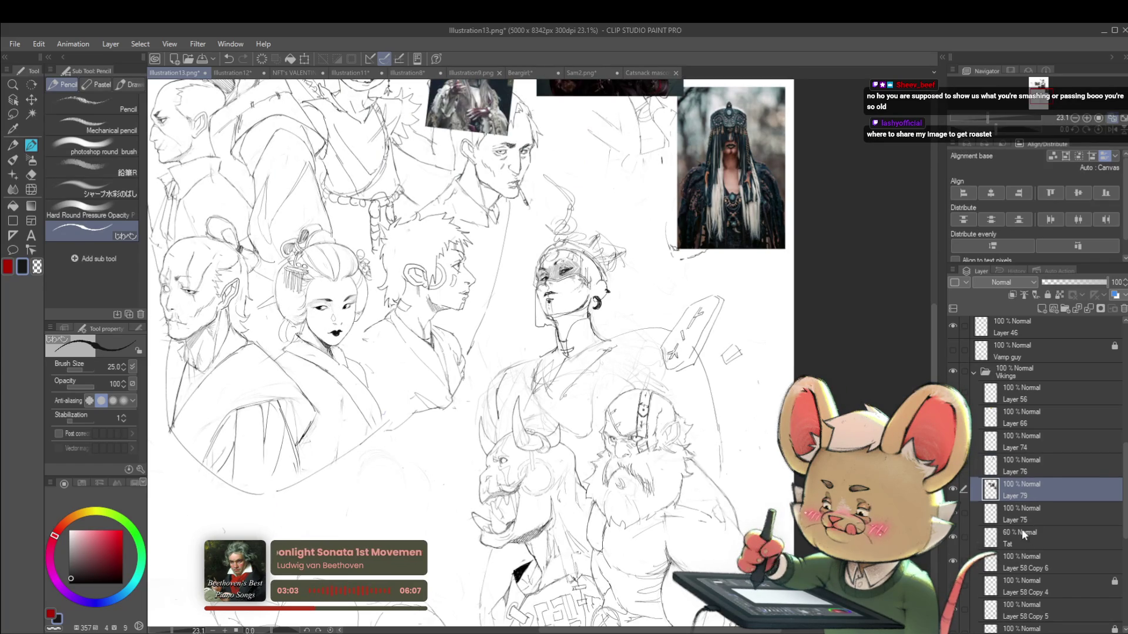
pyautogui.click(1023, 516)
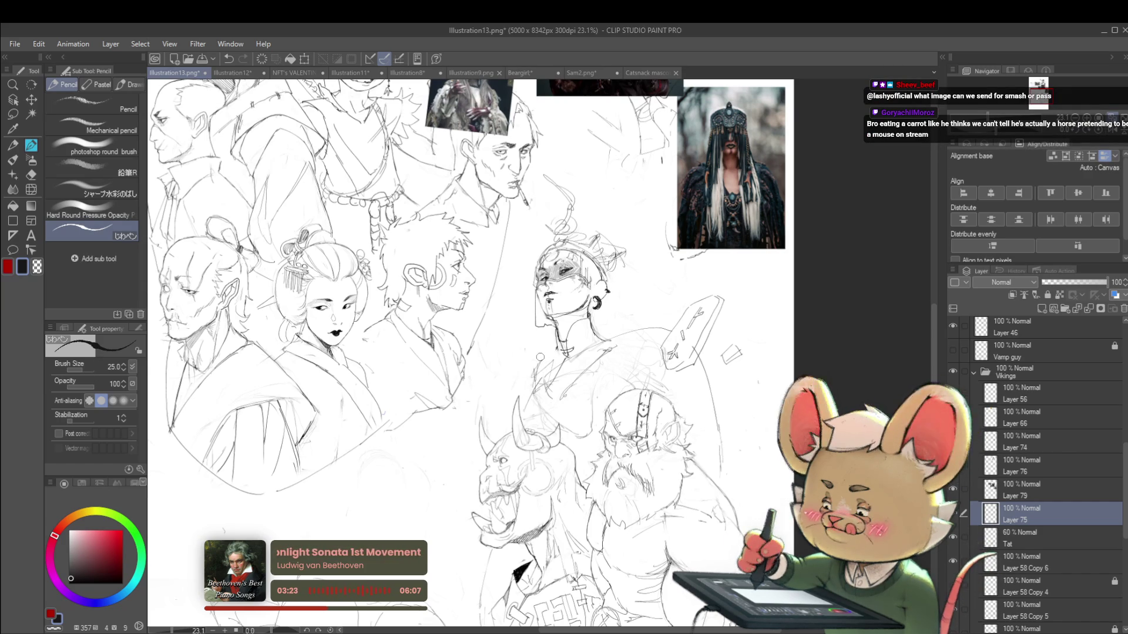
pyautogui.press('h')
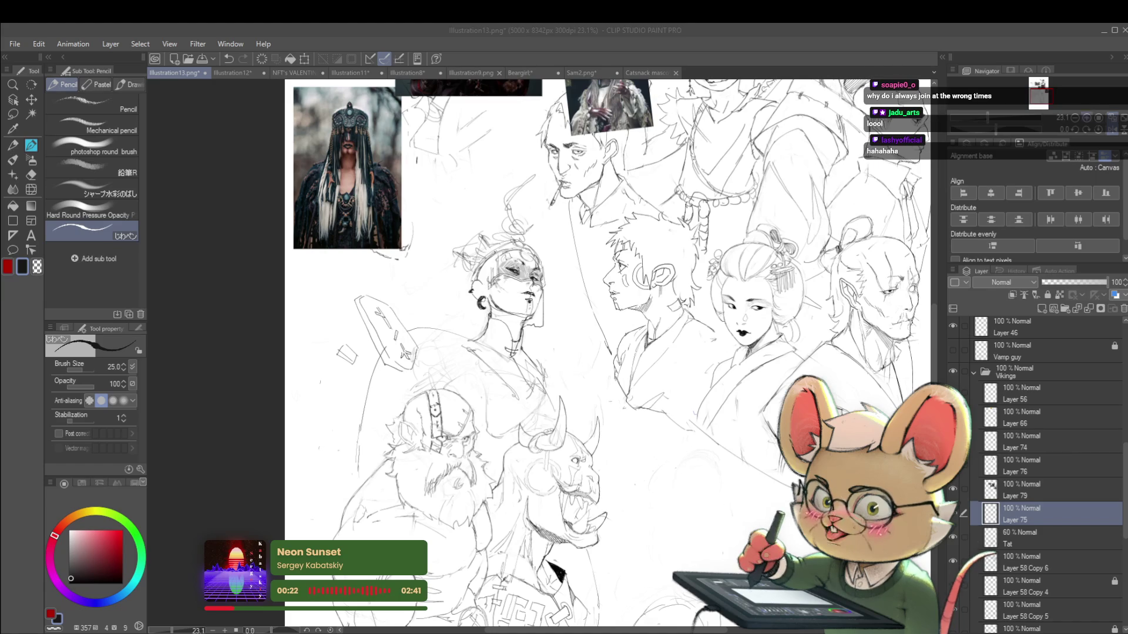
pyautogui.click(1112, 129)
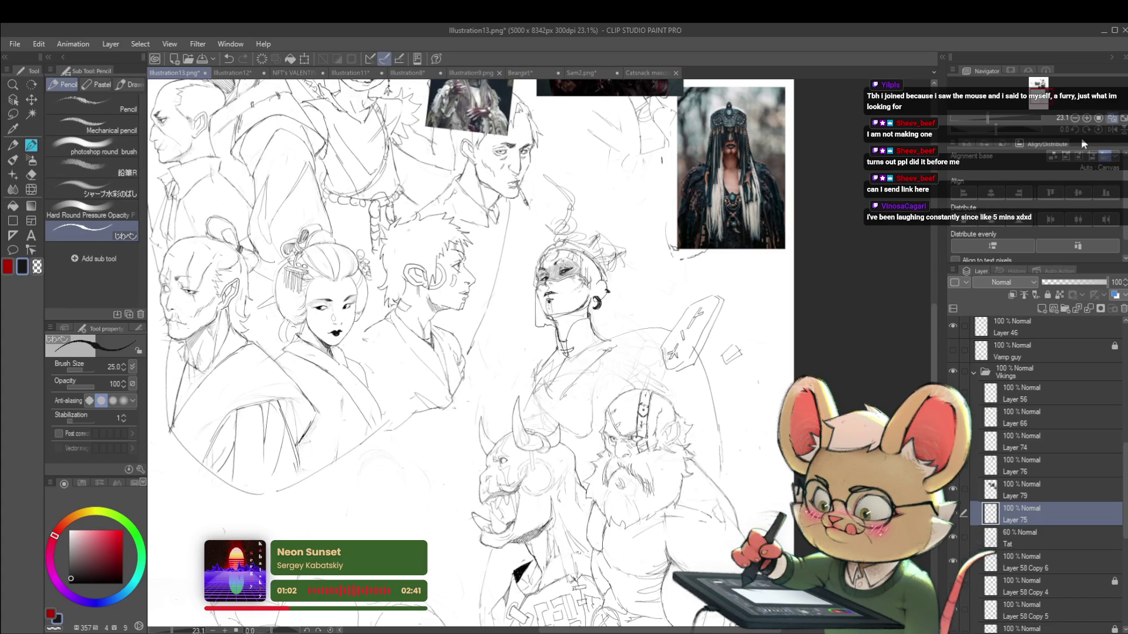
pyautogui.click(1097, 132)
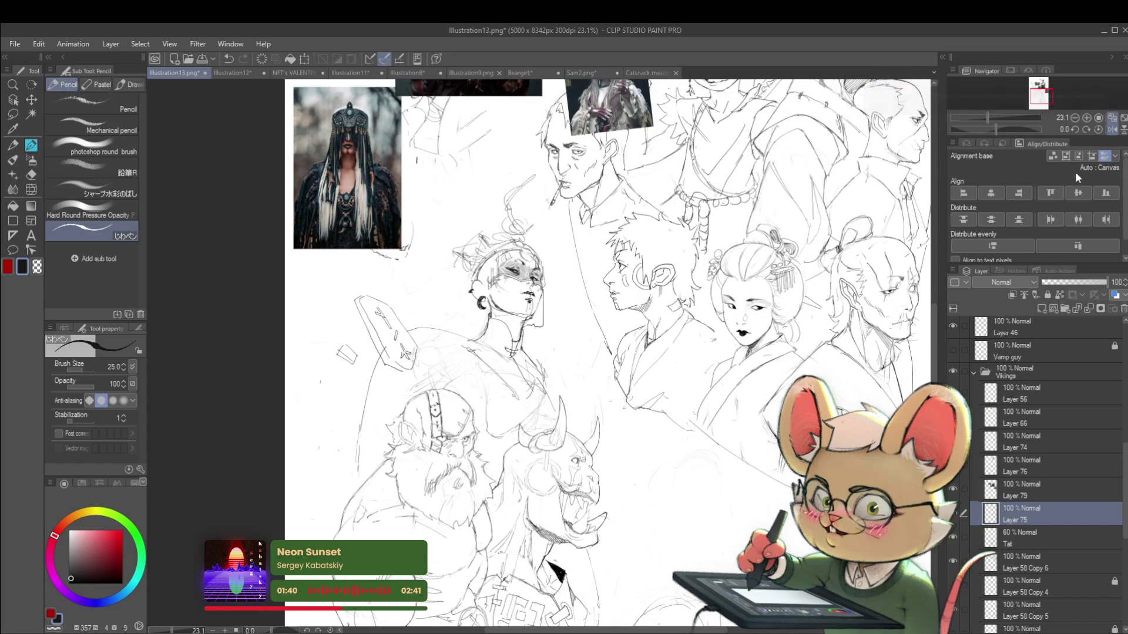
pyautogui.click(1112, 129)
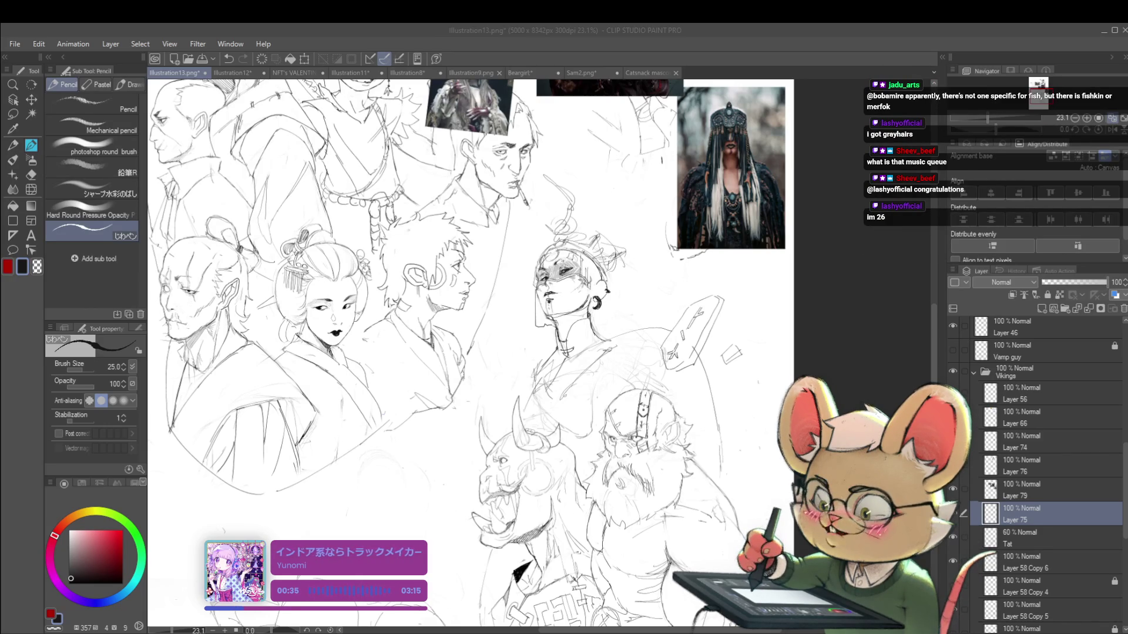
# Step: Zoom in on the masked figure sketch beside its veiled reference photo
pyautogui.scroll(2, 588, 305)
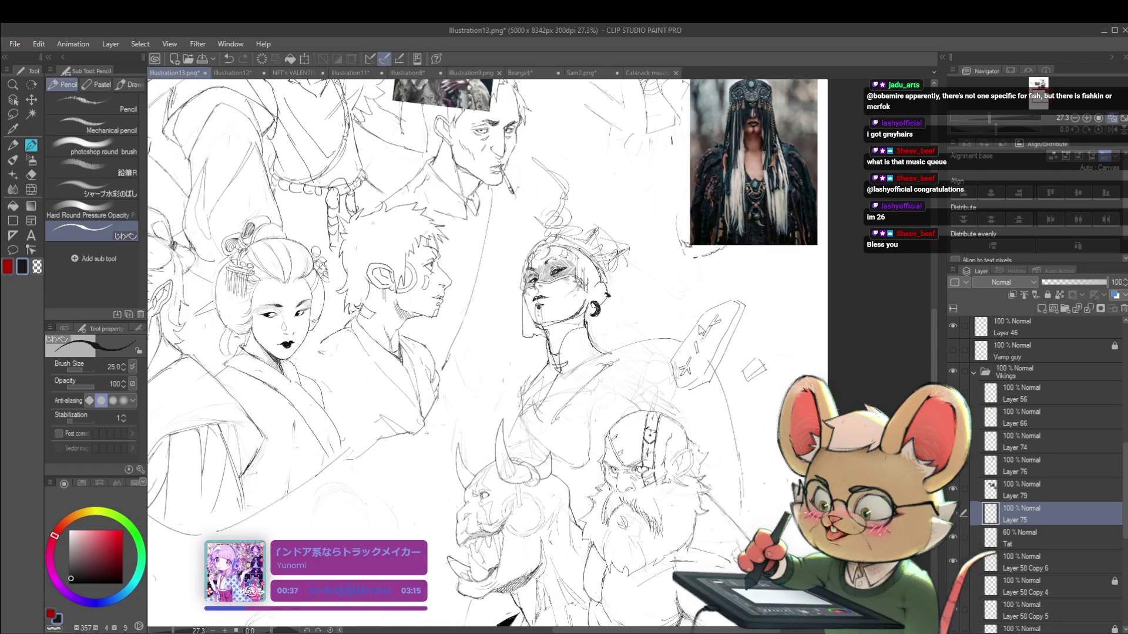
# Step: Zoom out to see more of the sketch sheet and refocus the painting window
pyautogui.scroll(-1, 776, 476)
pyautogui.scroll(-1, 775, 476)
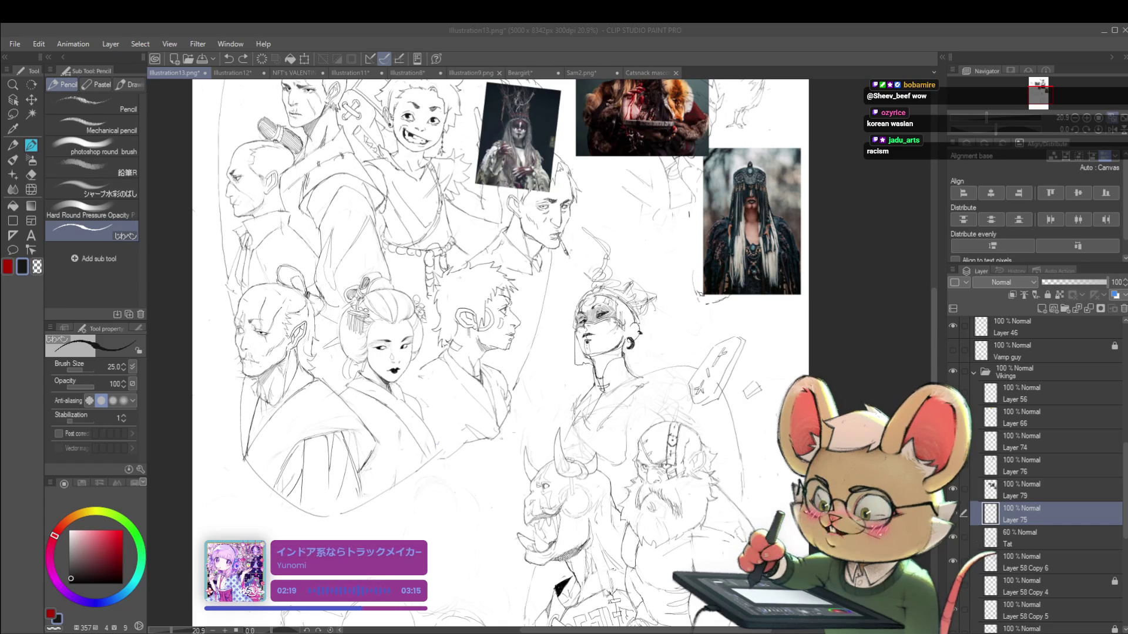
pyautogui.click(751, 431)
# Step: Mirror the sketch sheet left-to-right from the Navigator and zoom in to about 30%
pyautogui.click(1108, 134)
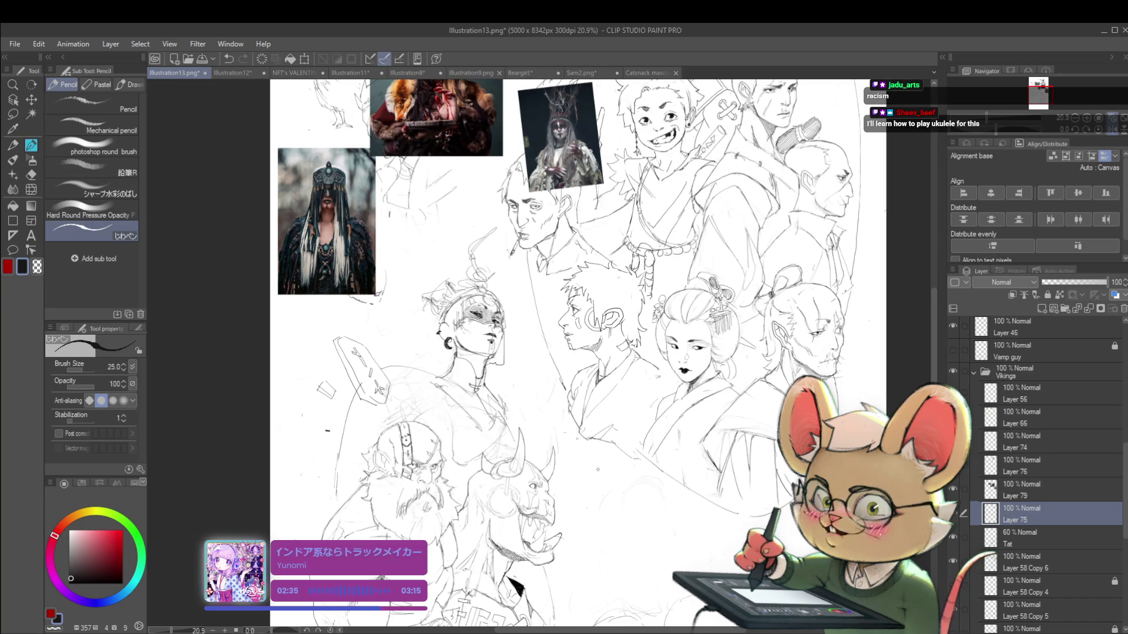
pyautogui.scroll(2, 527, 328)
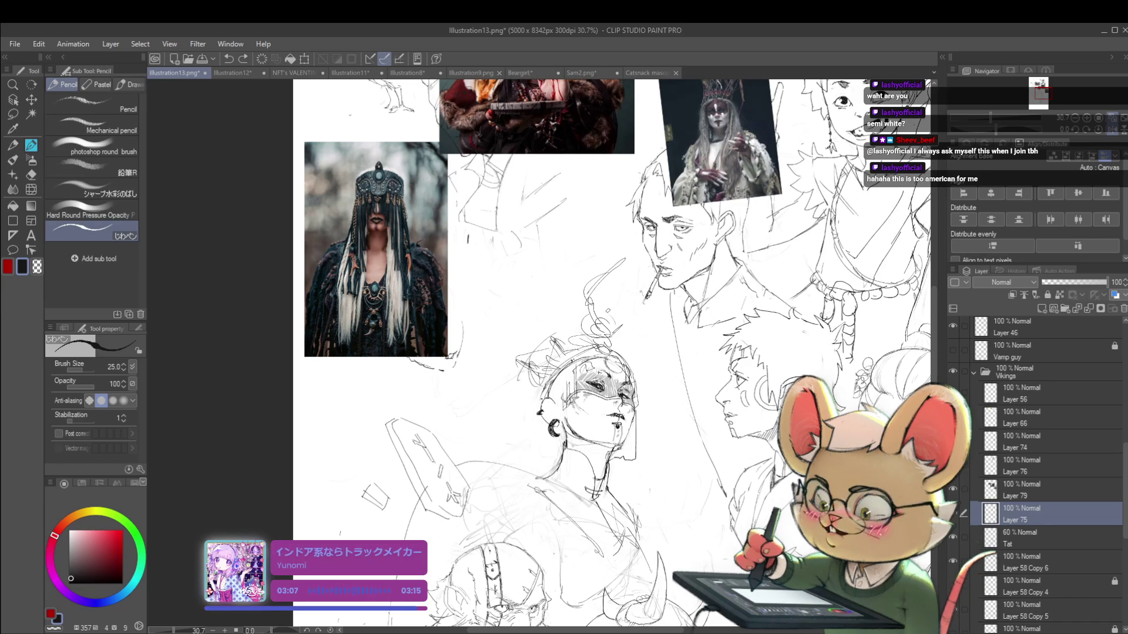
# Step: Nudge the view up and left and unmirror the canvas to its normal orientation
pyautogui.click(697, 488)
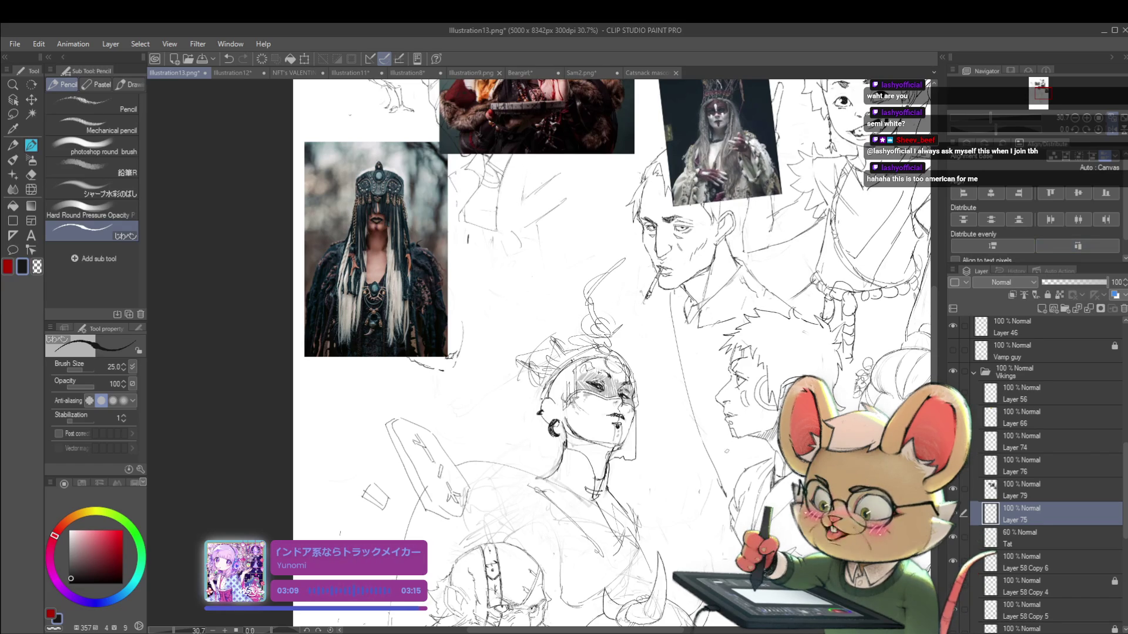
pyautogui.moveTo(743, 445); pyautogui.dragTo(714, 431)
pyautogui.press('h')
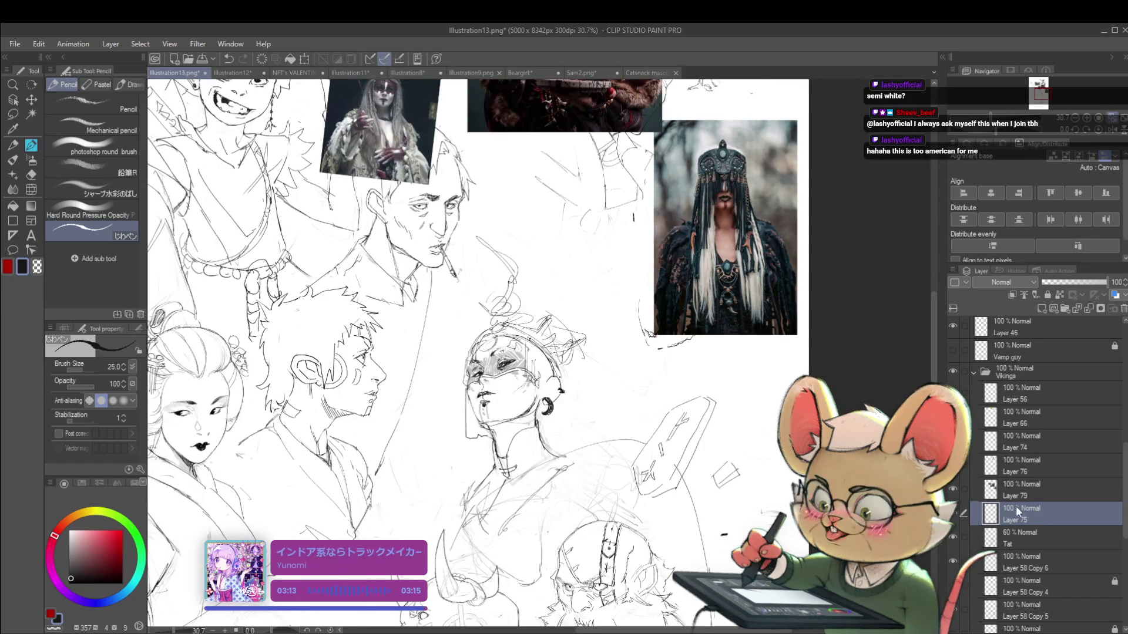
# Step: Make Layer 76 the active drawing layer and enlarge the brush for broader strokes
pyautogui.click(1022, 490)
pyautogui.click(1022, 466)
pyautogui.moveTo(505, 252); pyautogui.dragTo(578, 331)
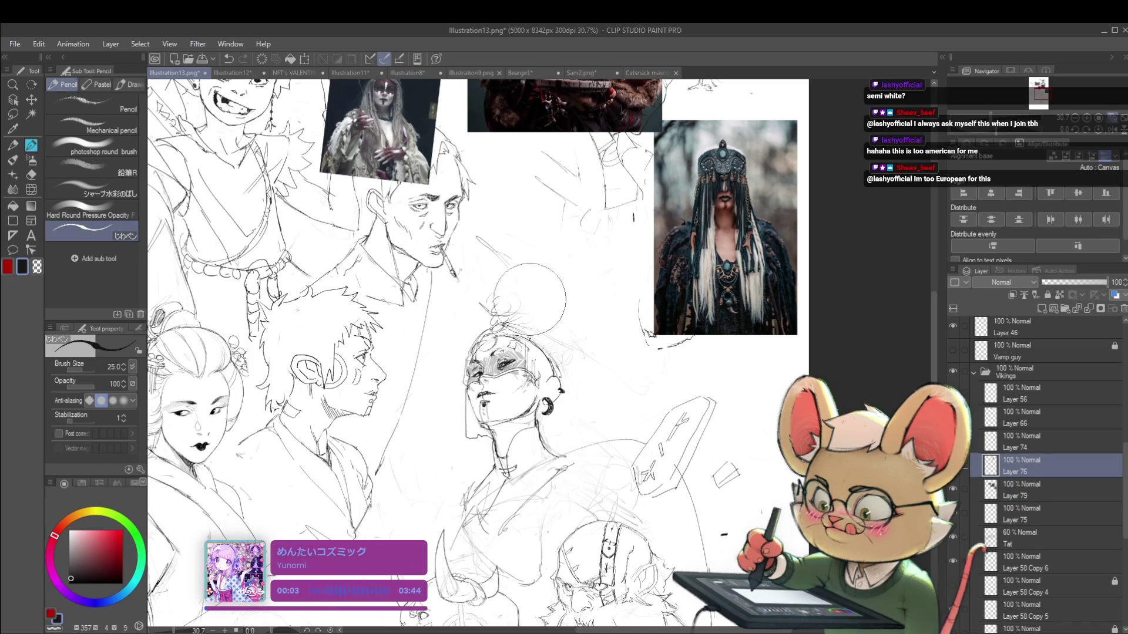